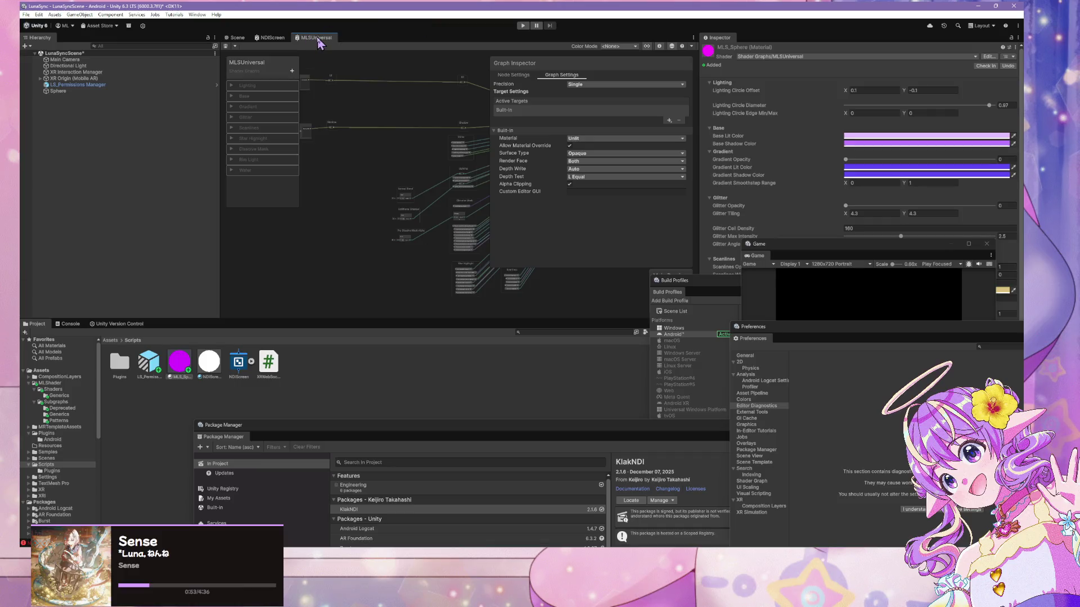
Undock the MLSUniversal graph and add Universal as a second active target
mouse_move(316, 37)
left_mouse_down()
mouse_move(417, 186)
mouse_move(559, 193)
left_mouse_up()
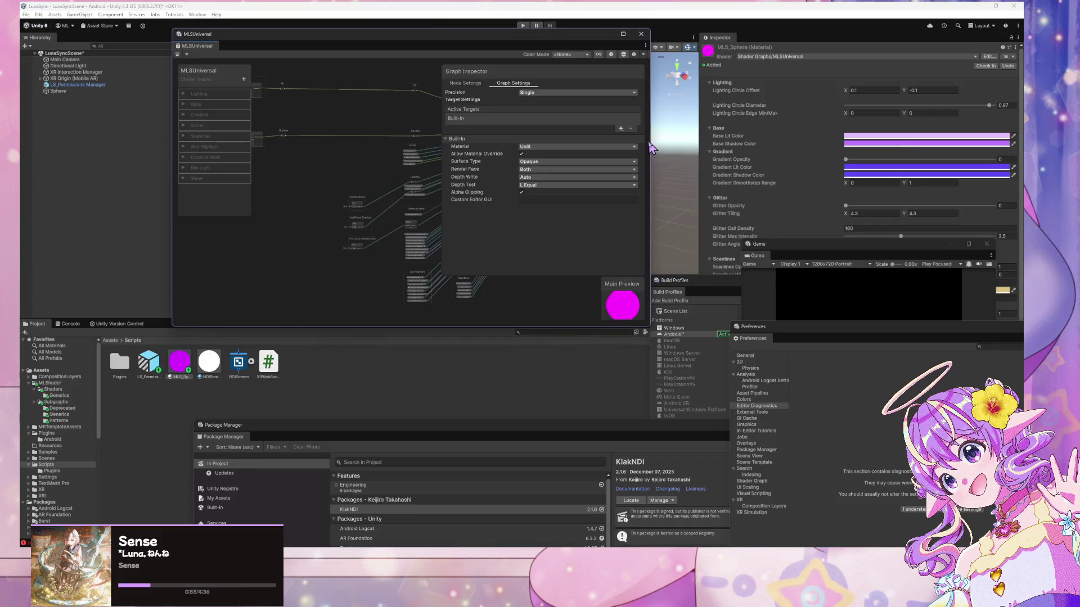
left_click(621, 129)
left_click(656, 154)
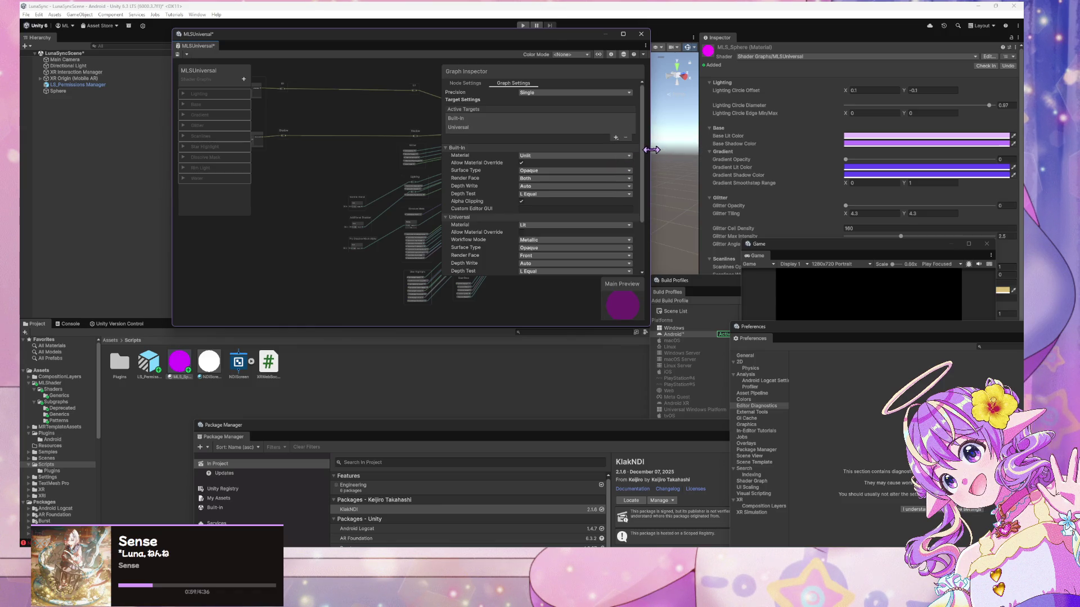
left_click_drag(652, 150, 846, 149)
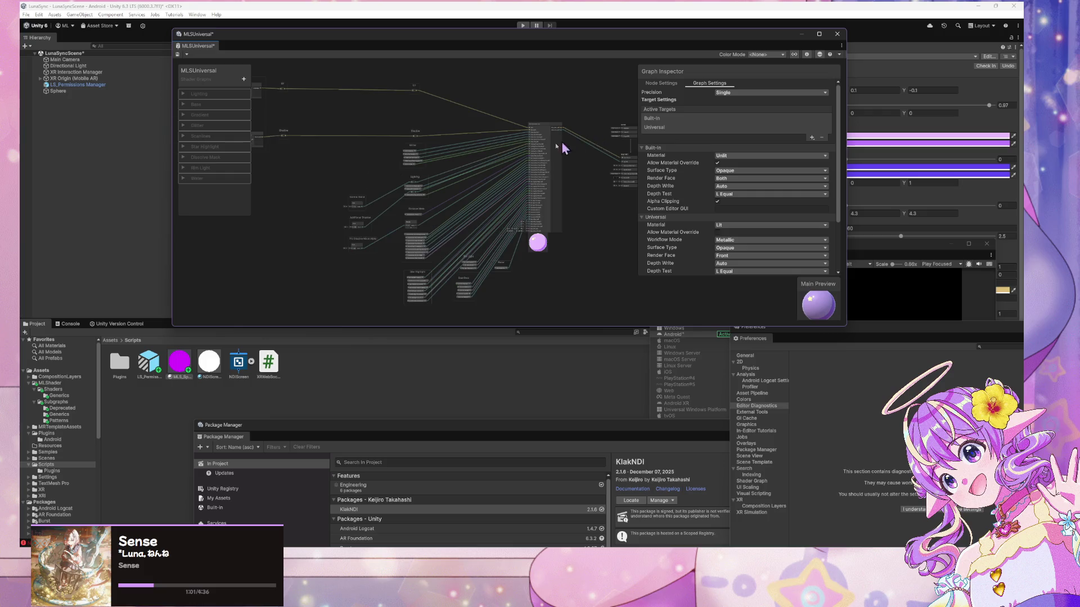
Review the Built-in surface type options without changing them
scroll(563, 148, "up", 10)
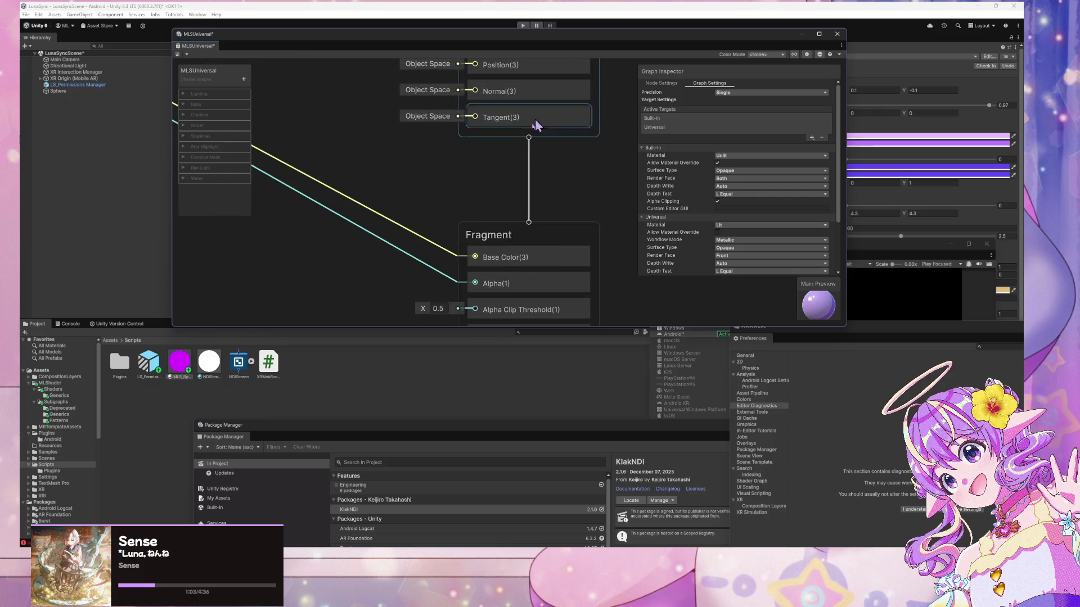
scroll(528, 140, "down", 5)
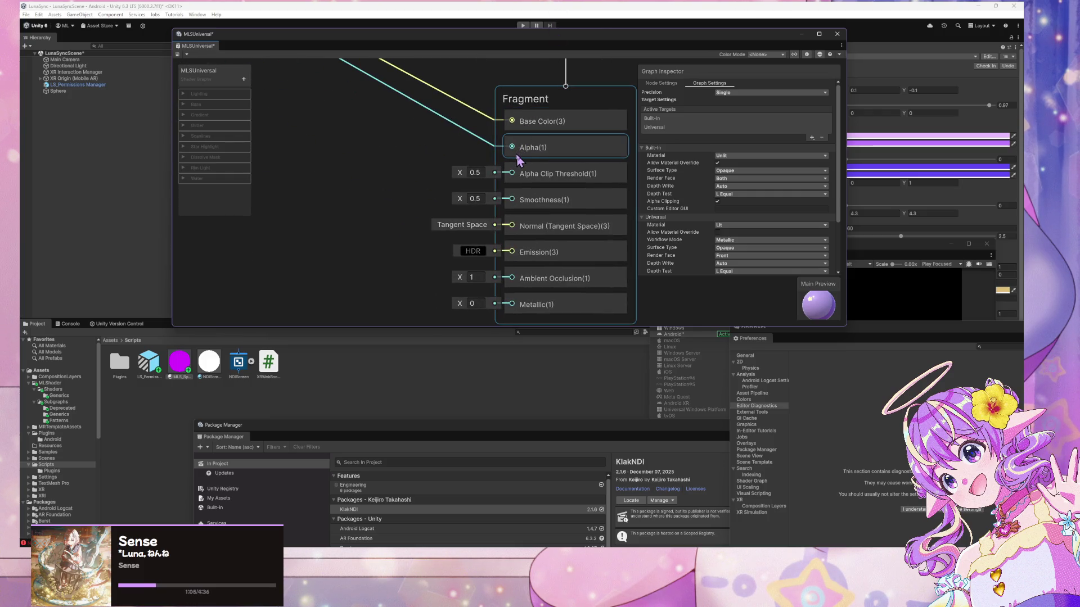
scroll(515, 163, "down", 1)
scroll(439, 200, "down", 2)
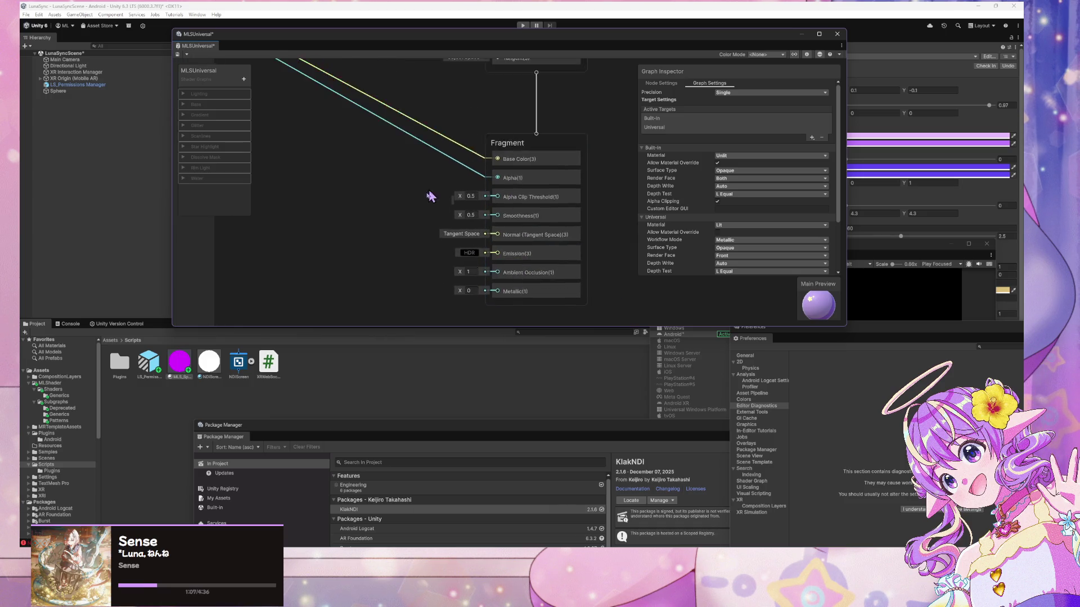
scroll(431, 196, "up", 1)
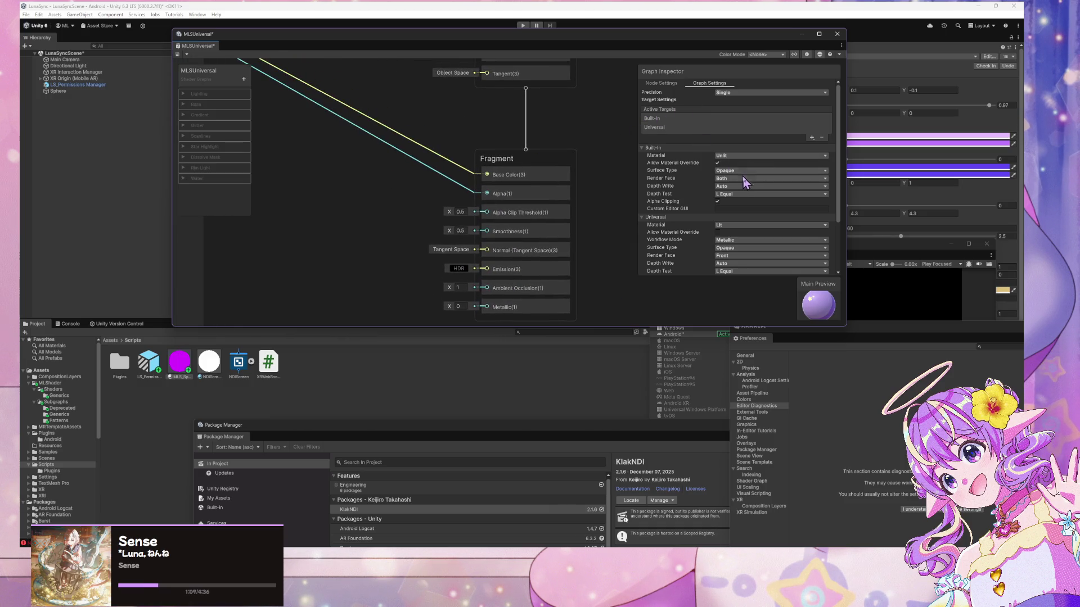
left_click(743, 171)
left_click(663, 131)
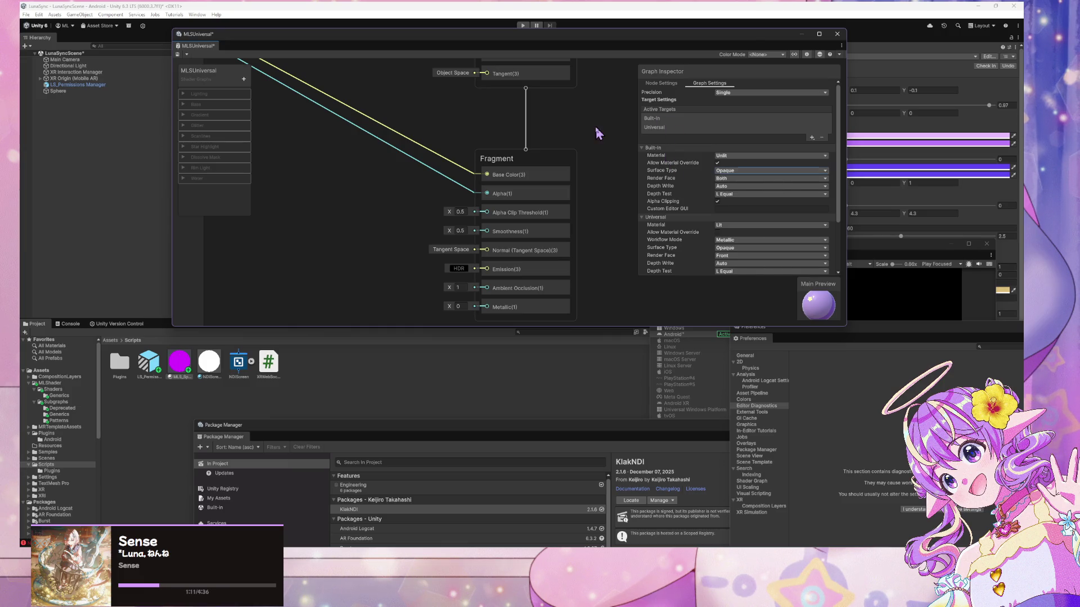
Keep the Built-in material Unlit after trying Lit, and place Ambient Occlusion below Metallic
left_click(663, 130)
left_click(735, 155)
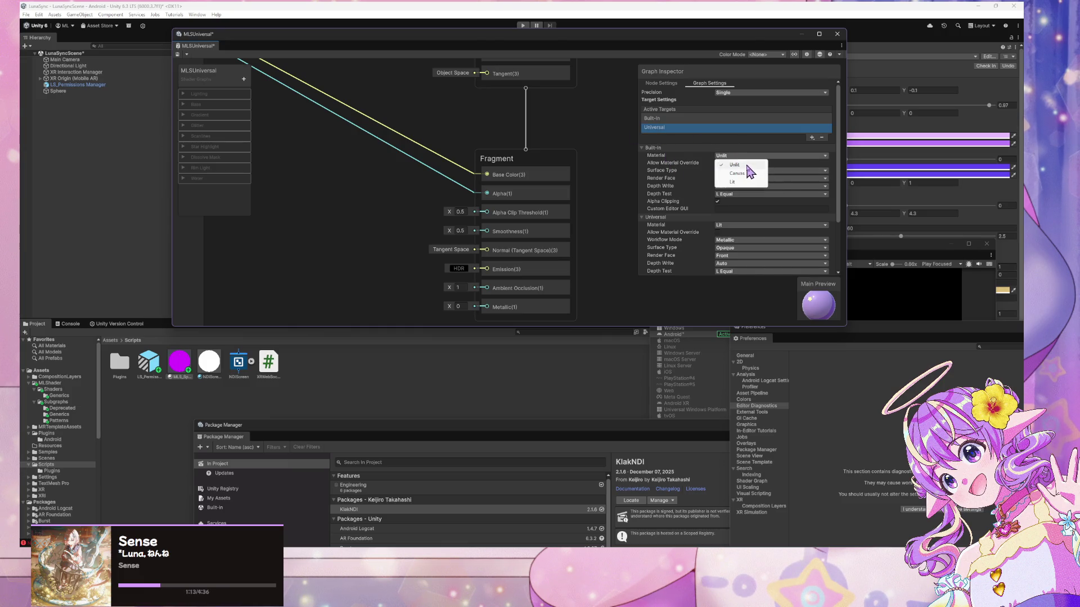
left_click(735, 182)
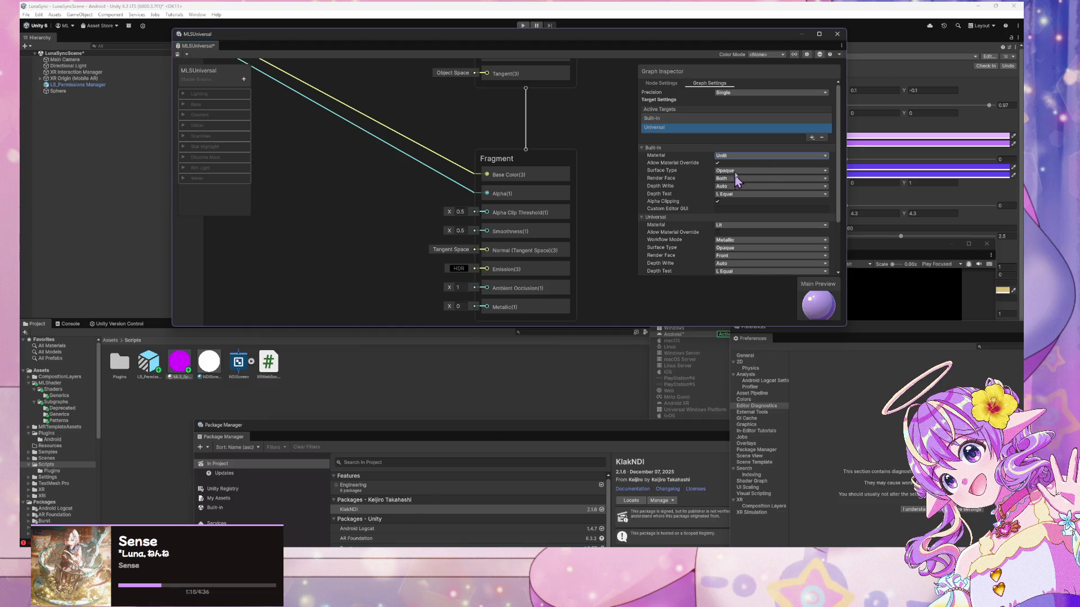
left_click(740, 156)
left_click(735, 164)
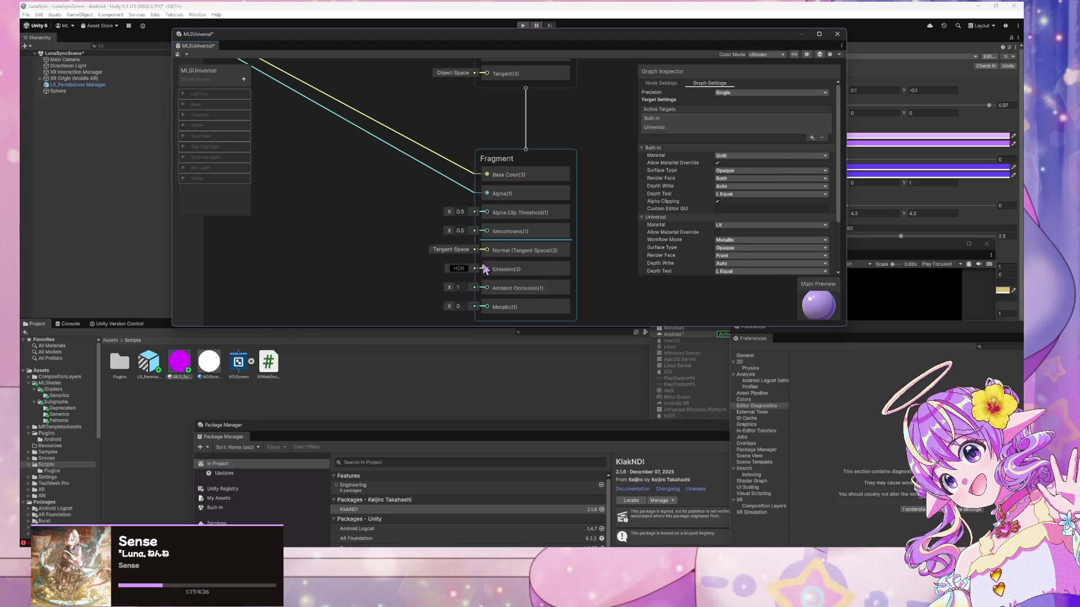
scroll(566, 176, "down", 5)
scroll(542, 203, "up", 2)
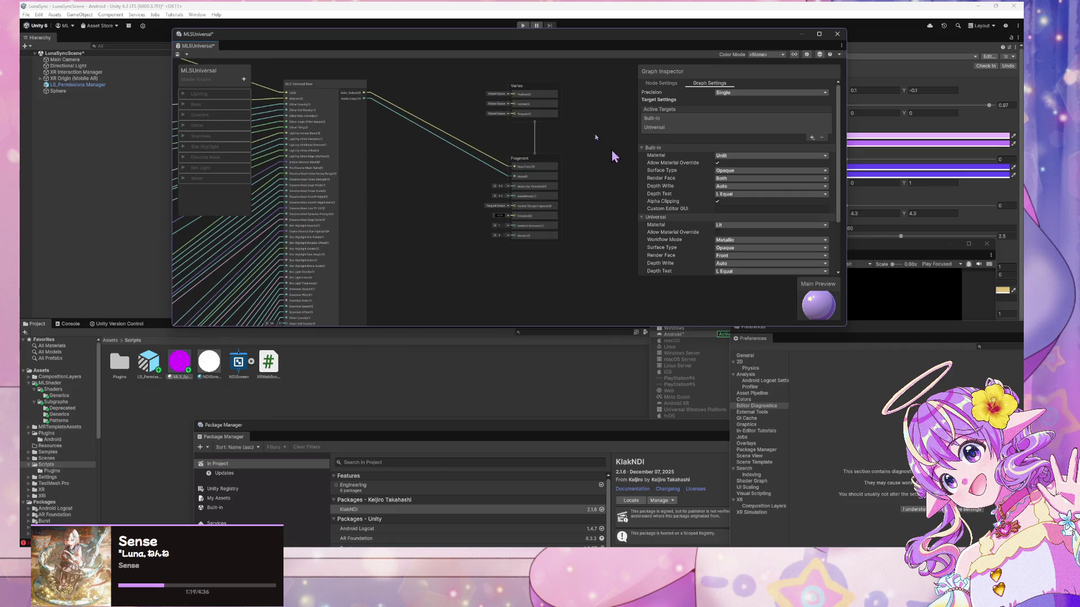
scroll(545, 150, "up", 2)
scroll(549, 258, "up", 2)
left_click_drag(524, 282, 525, 289)
Delete the Metallic, Ambient Occlusion and Smoothness blocks from the Fragment stack
left_click(520, 284)
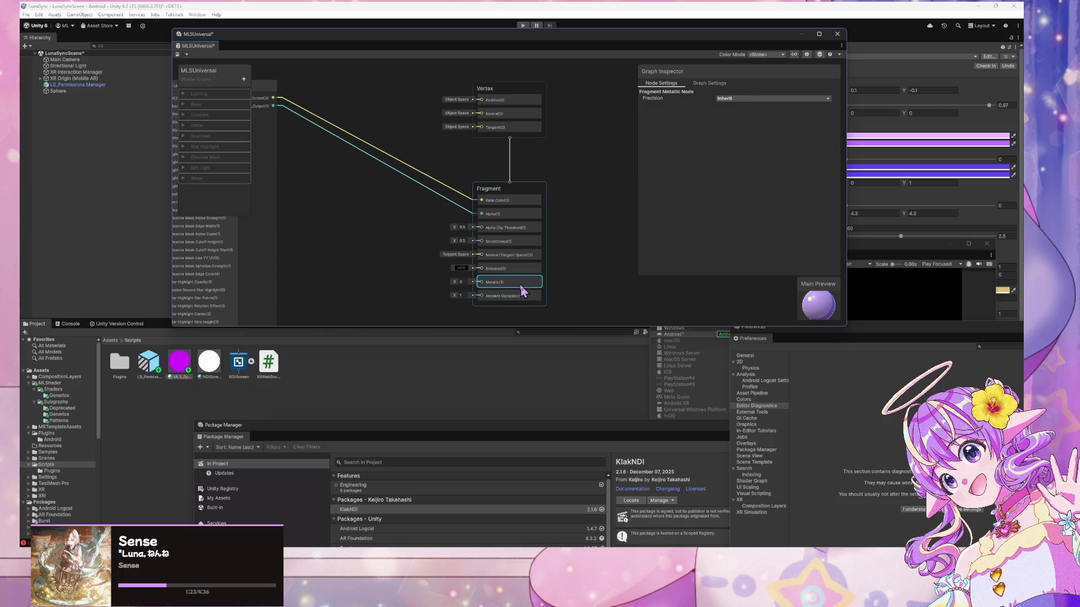
key("Delete")
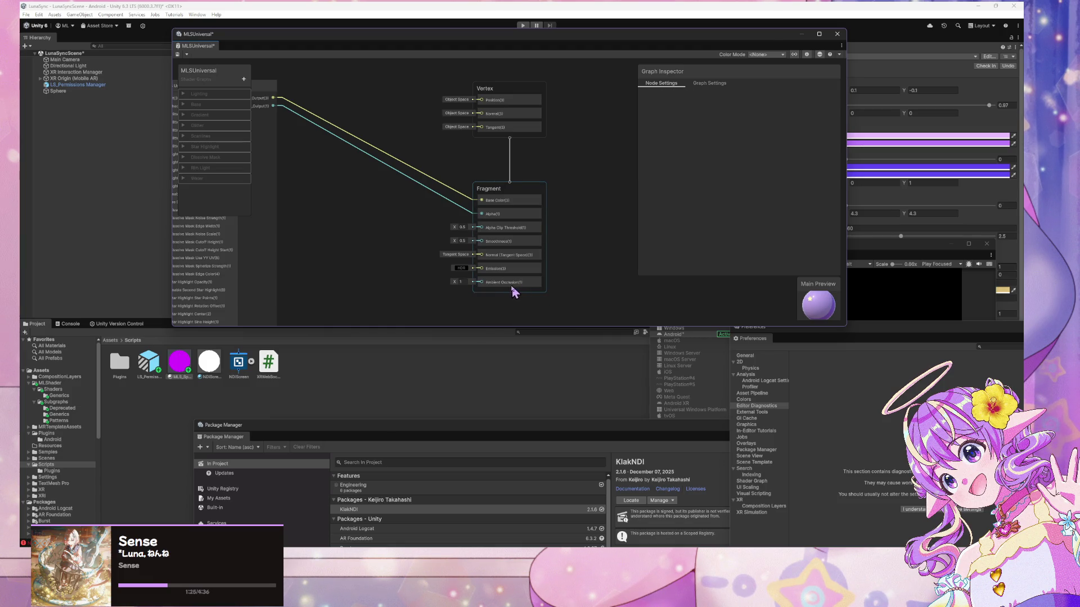
left_click(511, 284)
key("Delete")
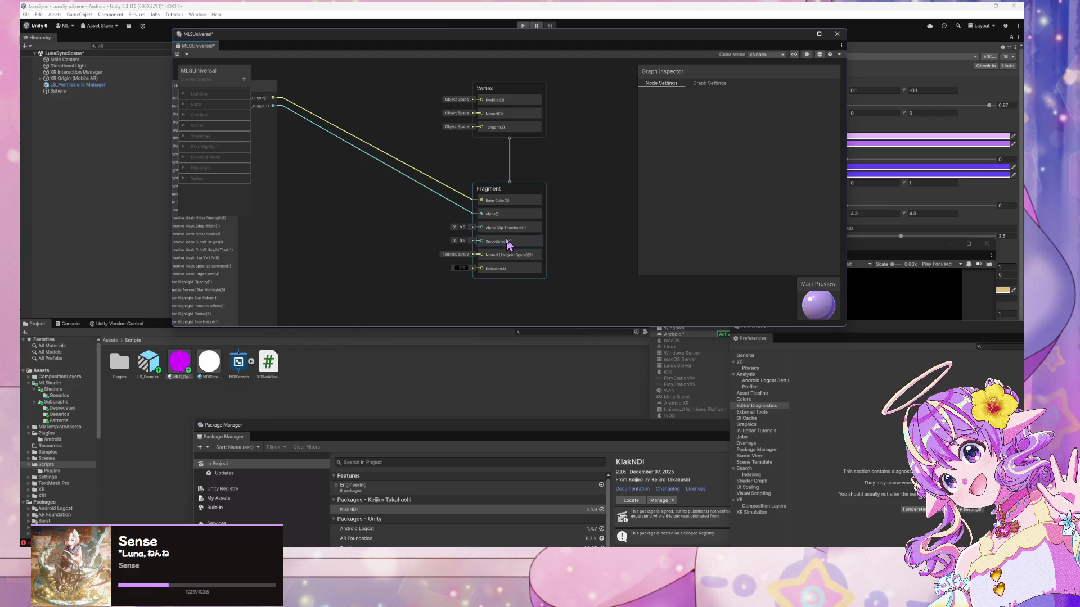
left_click(508, 241)
key("Delete")
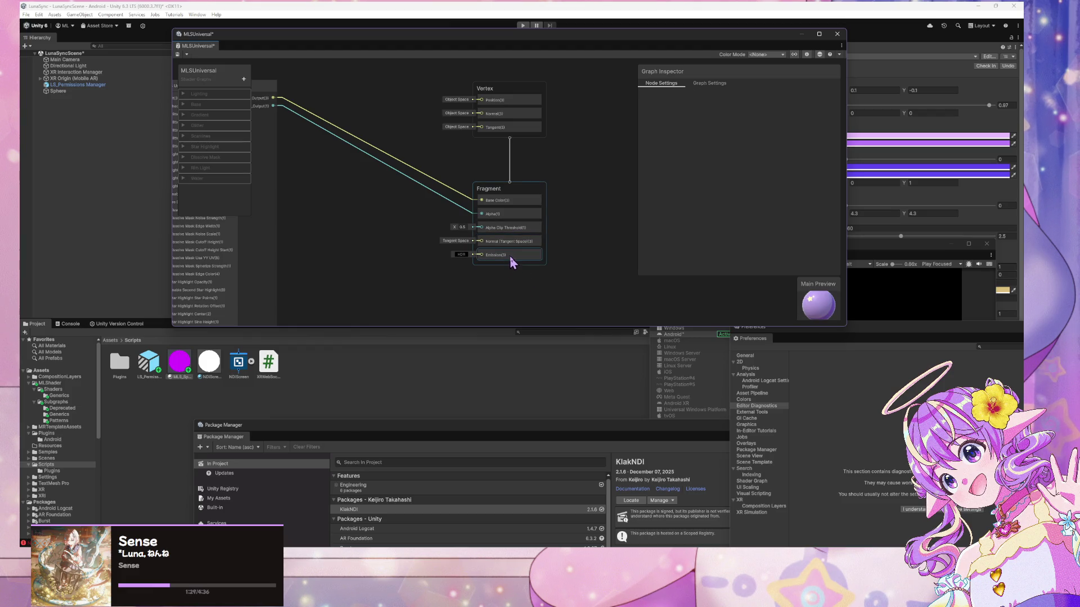
Delete the Emission and Normal (Tangent Space) blocks, then save the shader graph
left_click(512, 259)
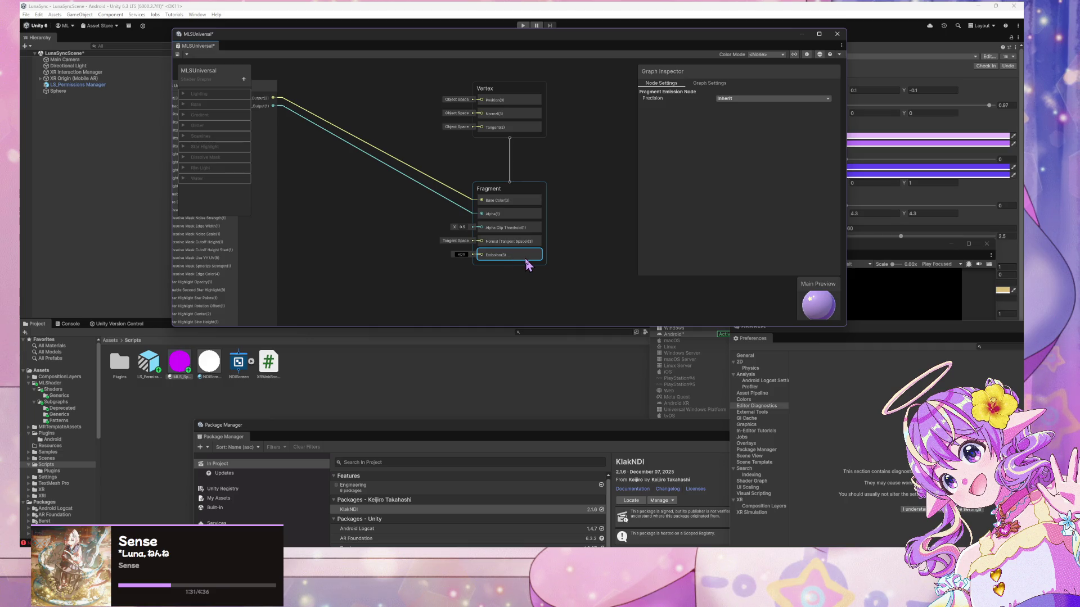
key("Delete")
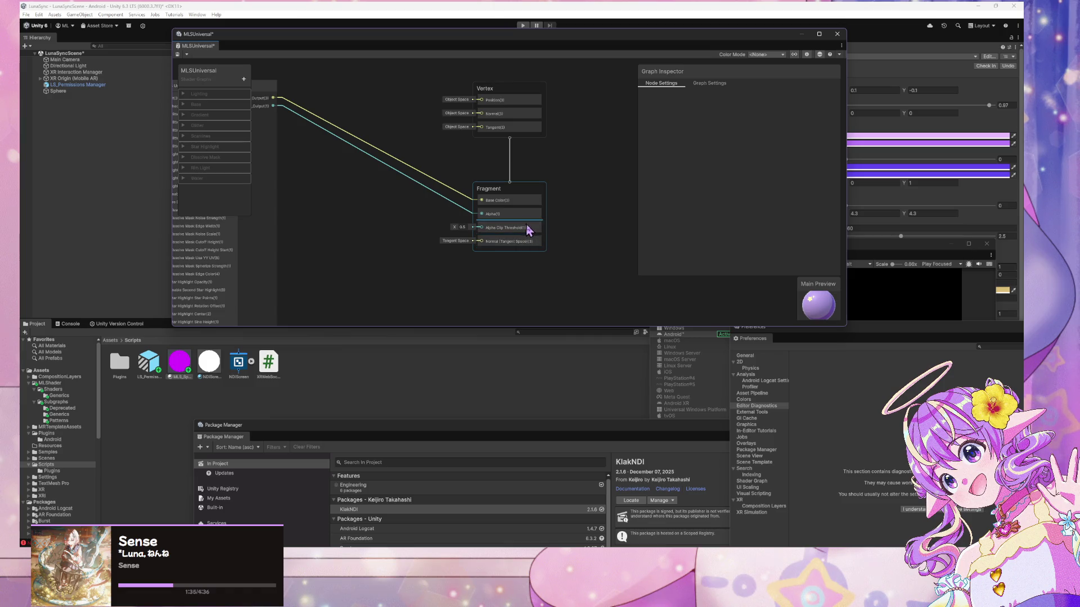
left_click(516, 245)
key("Delete")
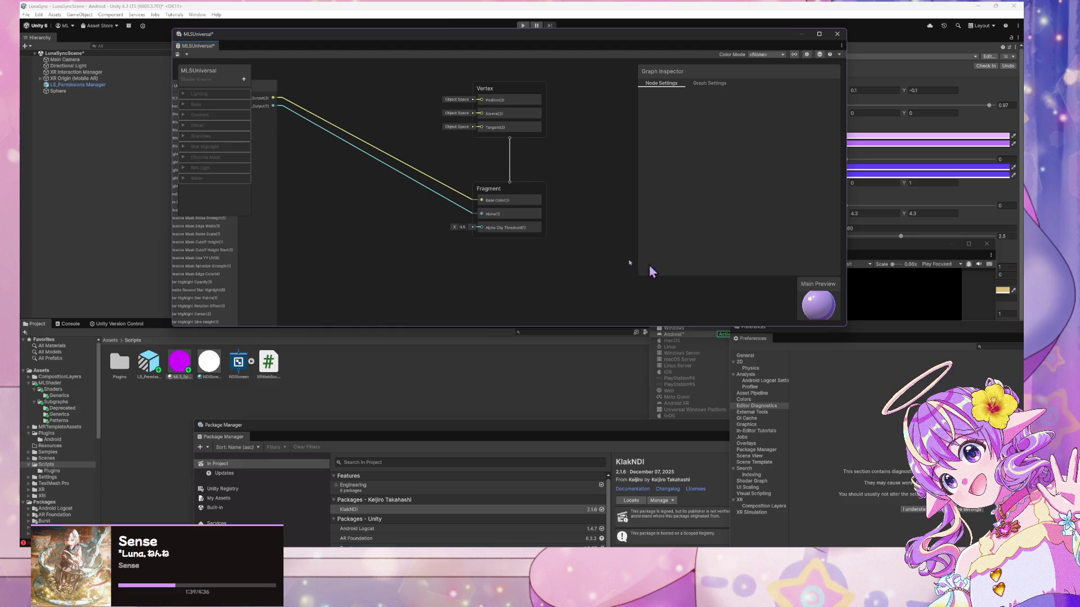
mouse_move(725, 37)
left_mouse_down()
mouse_move(711, 242)
mouse_move(733, 245)
left_mouse_up()
left_click(186, 263)
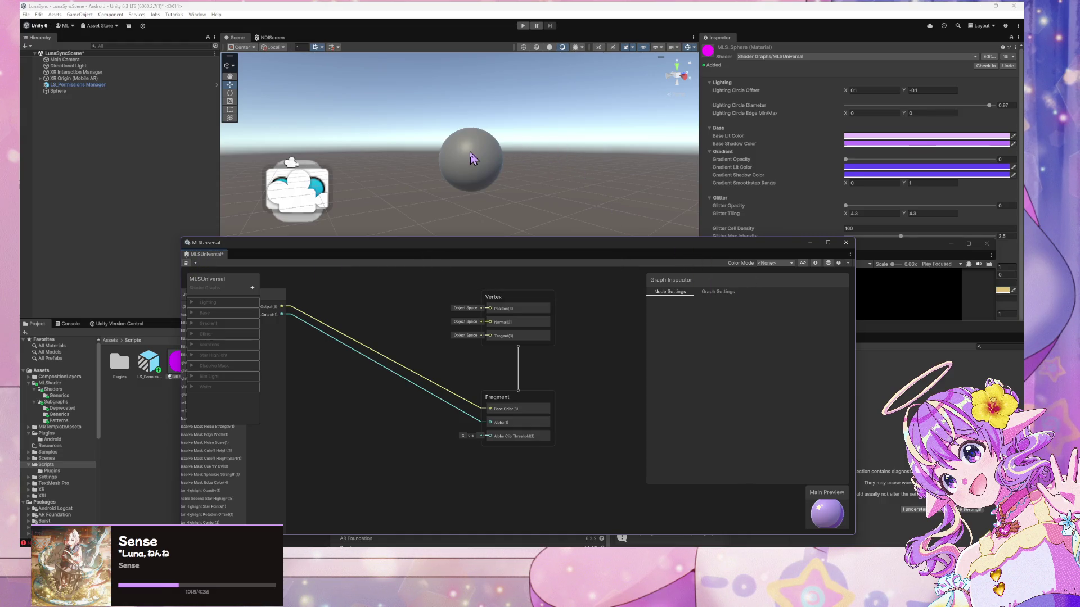
Apply the MLS_Sphere material to the scene's sphere so it shows purple with a star
mouse_move(634, 252)
left_mouse_down()
mouse_move(628, 259)
mouse_move(497, 126)
mouse_move(827, 410)
mouse_move(805, 376)
left_mouse_up()
mouse_move(182, 369)
left_mouse_down()
mouse_move(470, 163)
mouse_move(458, 244)
mouse_move(496, 204)
left_mouse_up()
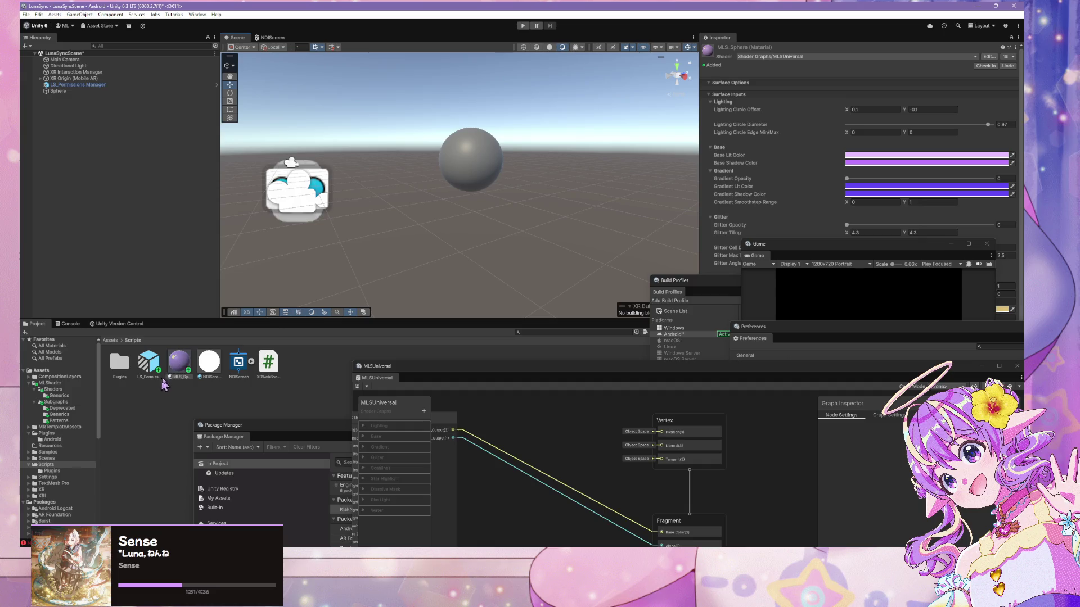
mouse_move(181, 365)
left_mouse_down()
mouse_move(215, 316)
mouse_move(430, 179)
mouse_move(508, 174)
mouse_move(508, 137)
left_mouse_up()
scroll(509, 137, "up", 5)
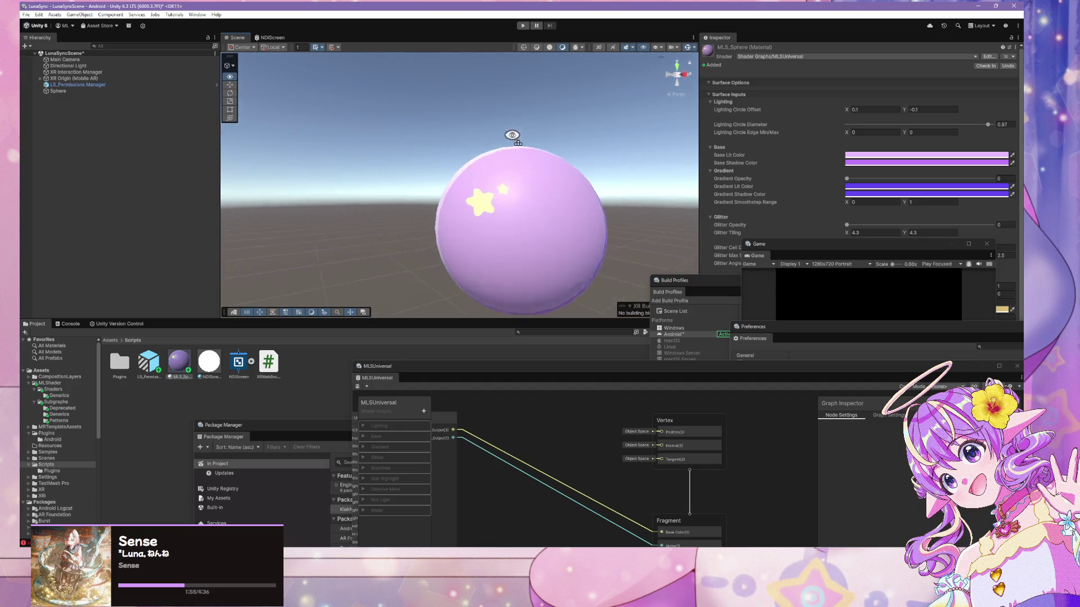
scroll(530, 159, "down", 8)
right_click(294, 383)
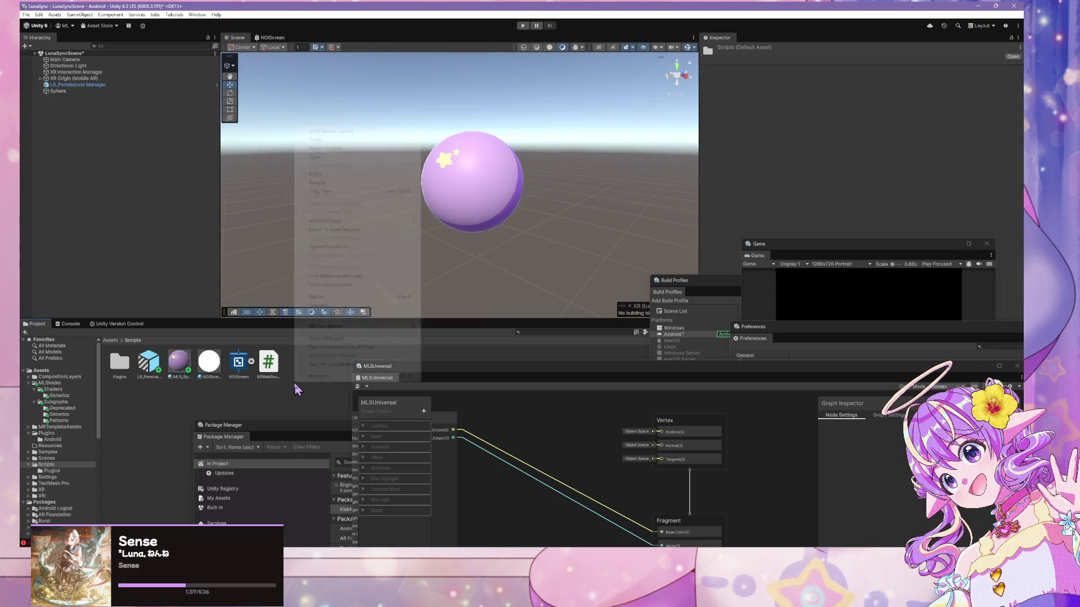
Create a URP Unlit Shader Graph in the Scripts folder named MLS_UniversalURP
mouse_move(374, 140)
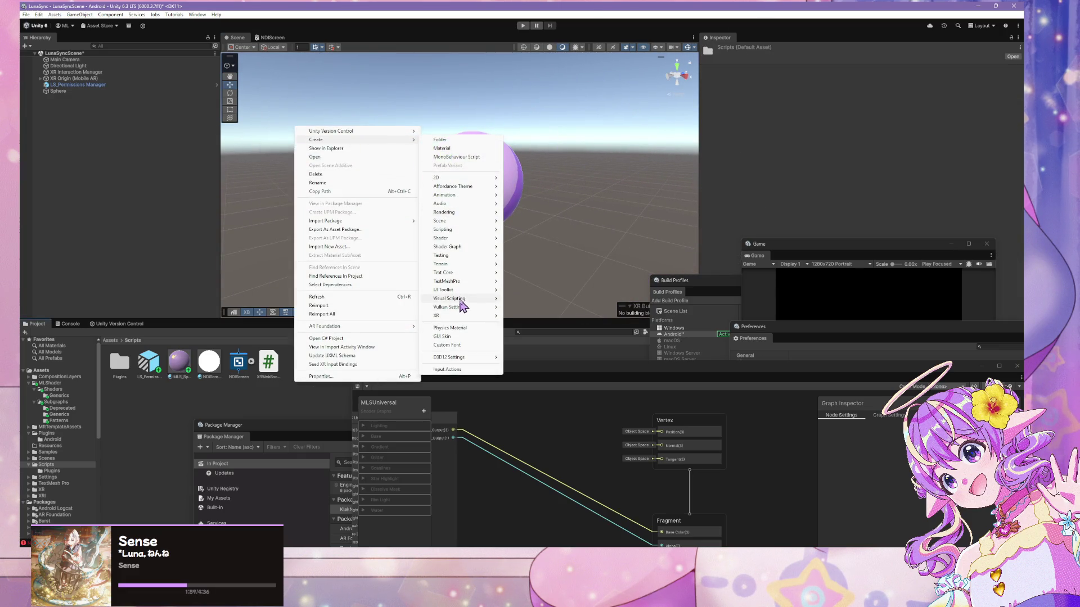
mouse_move(477, 247)
mouse_move(544, 247)
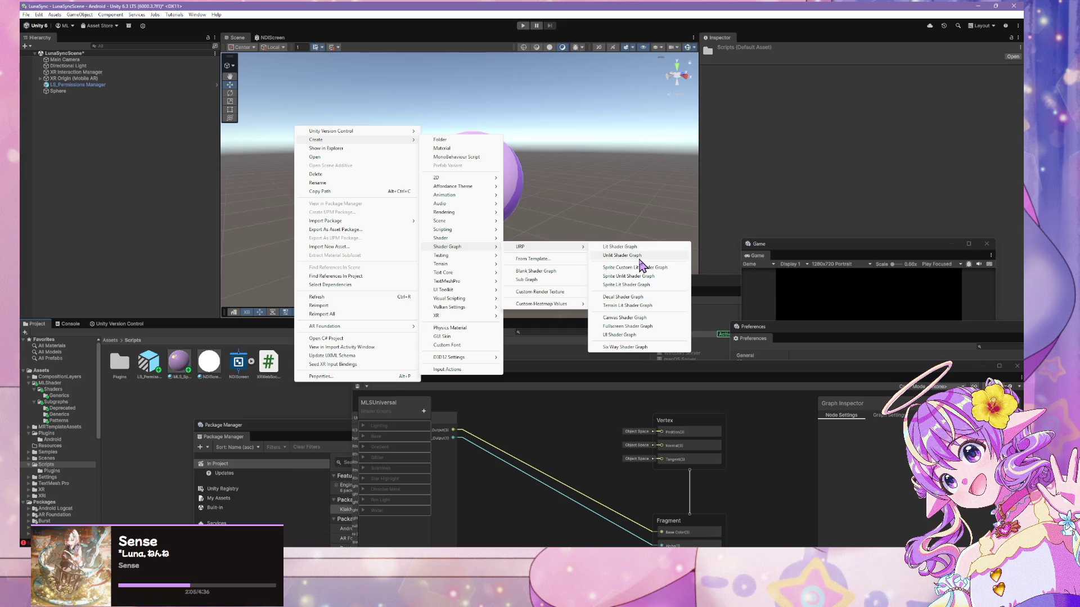
left_click(639, 258)
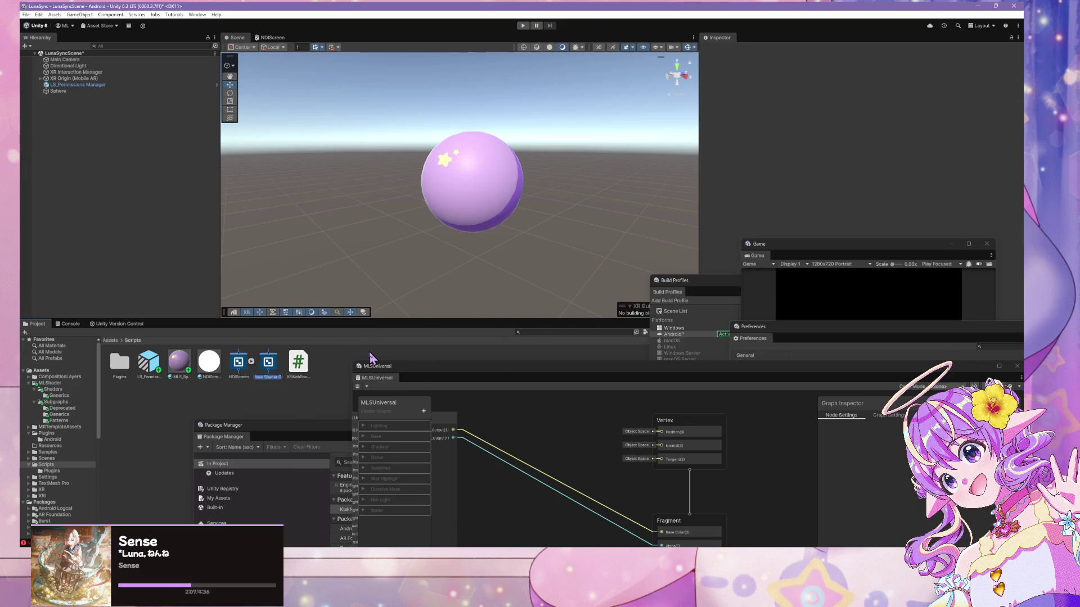
type("ML")
type("sal")
type("_")
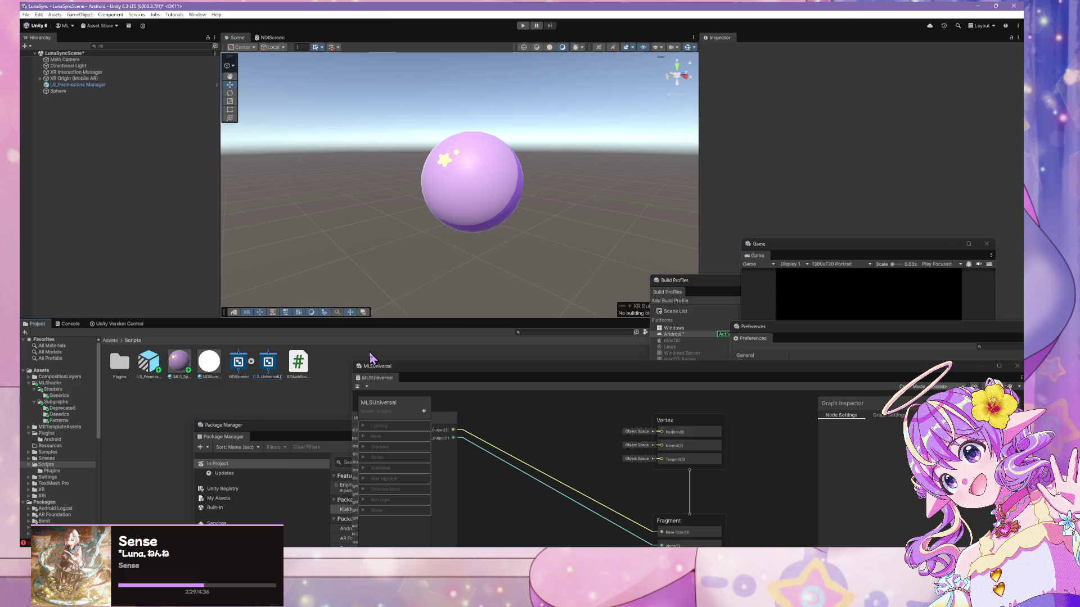
type("RP")
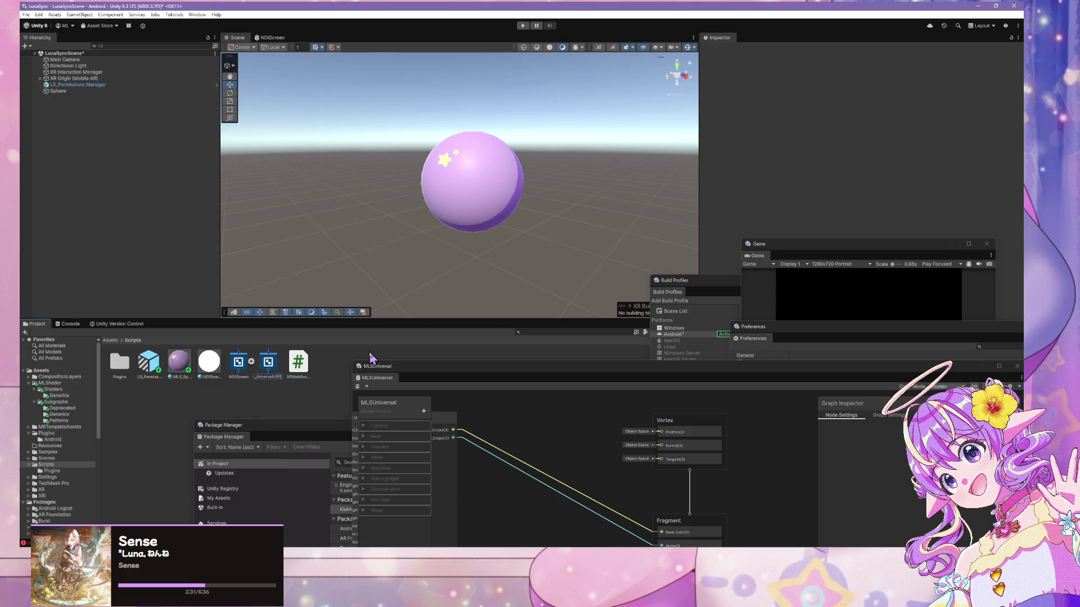
key("Return")
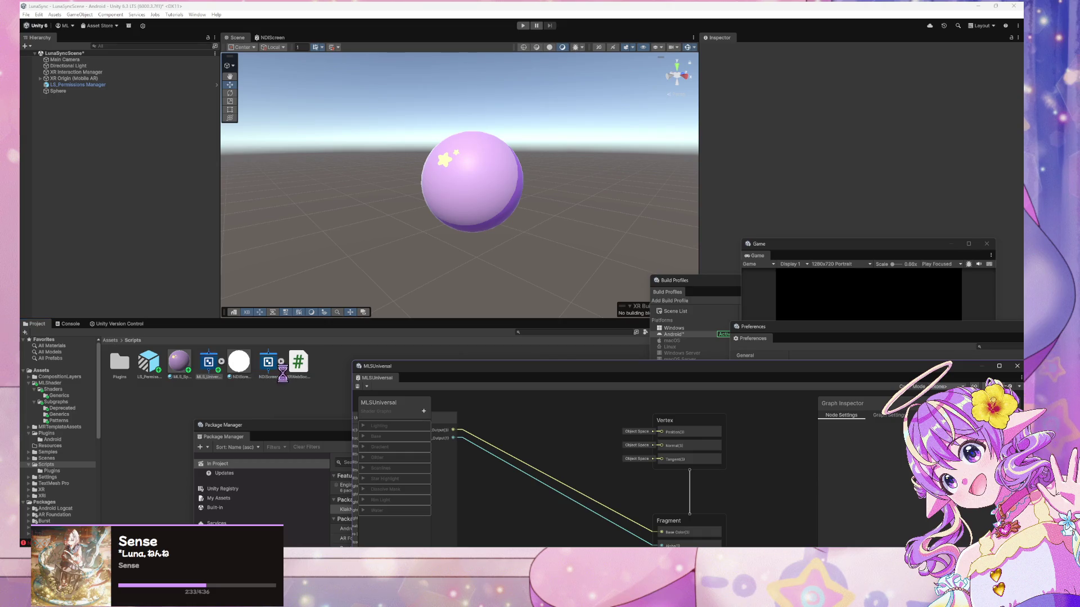
Open MLS_UniversalURP in Shader Graph and browse the Generics and Scenes folders
double_click(219, 377)
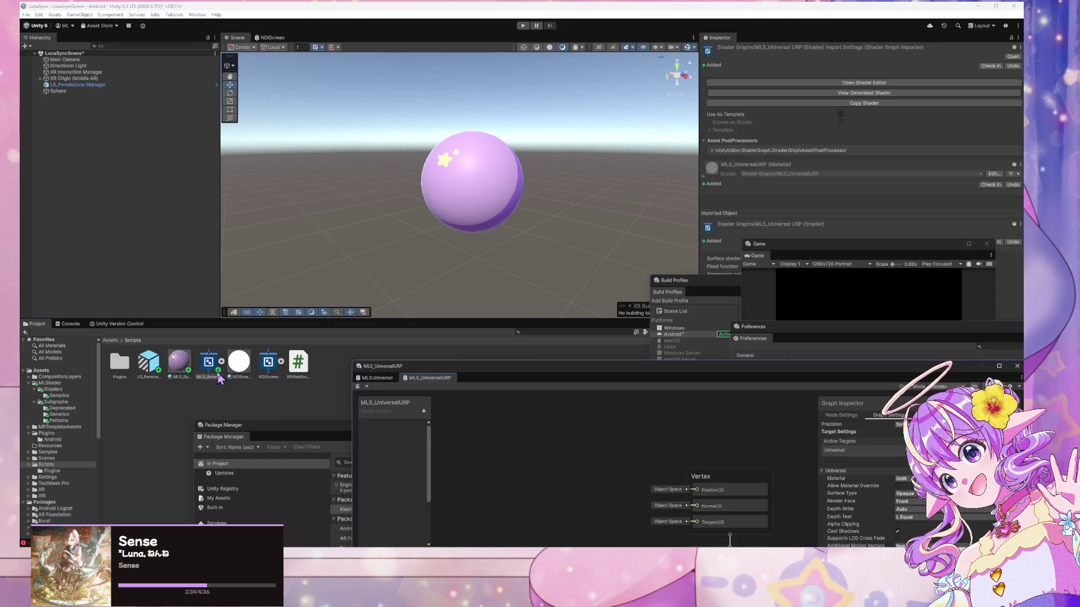
left_click(59, 396)
left_click(127, 376)
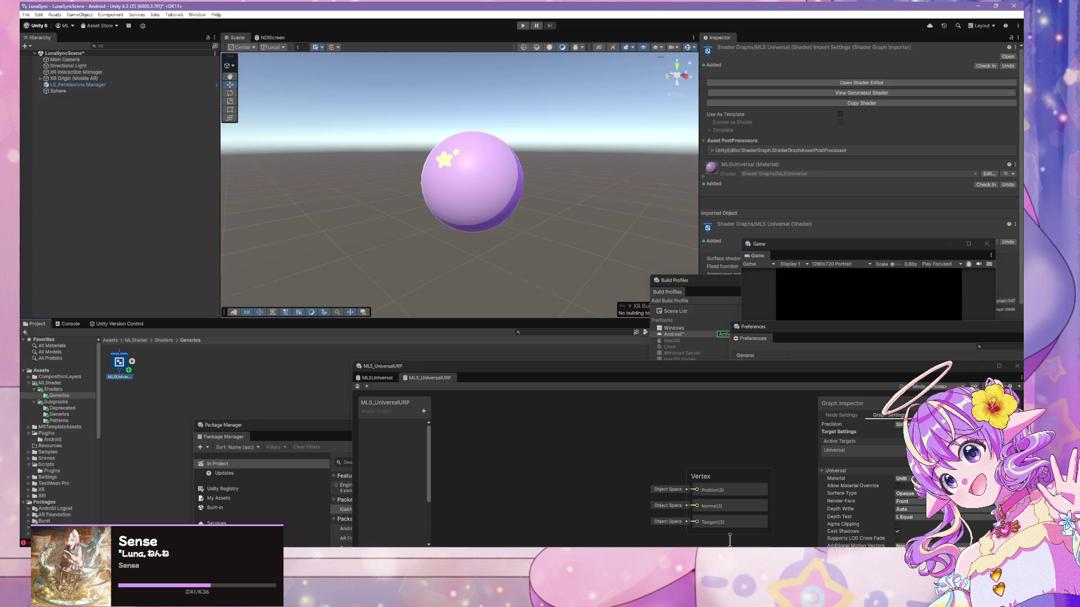
left_click(51, 439)
left_click(50, 445)
left_click(47, 459)
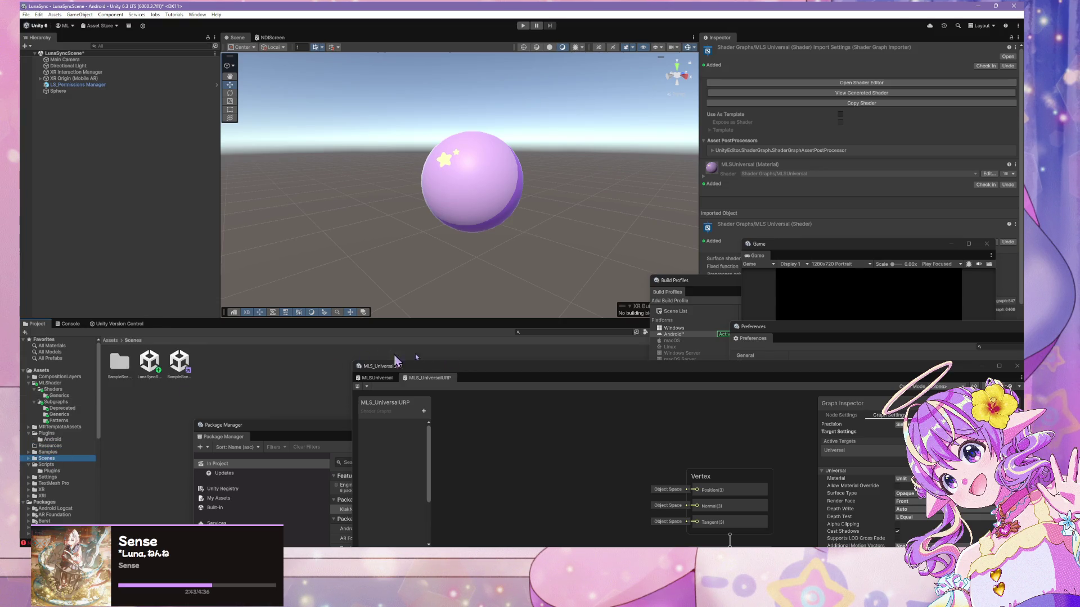
Search the project for 'universal', move the shader into Generics, and bring its graph into view
left_click(555, 332)
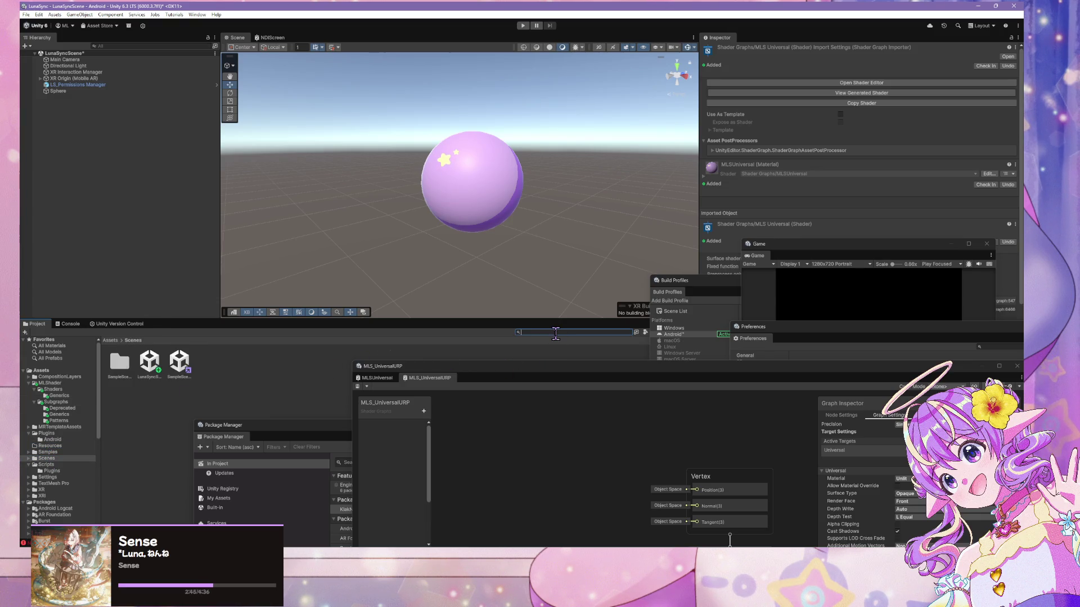
type("universalurp")
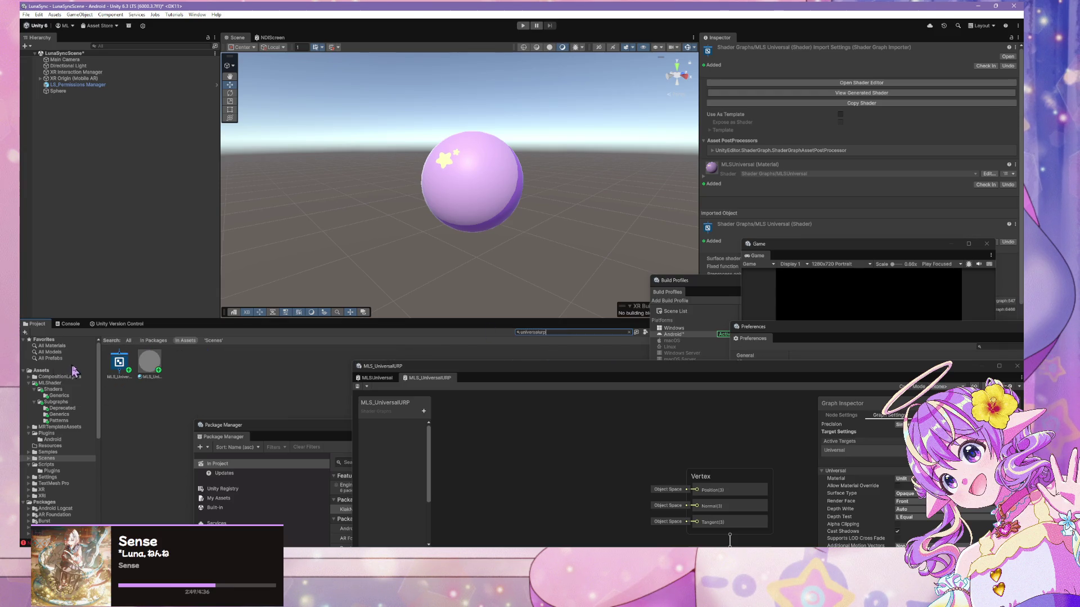
mouse_move(119, 363)
left_mouse_down()
mouse_move(60, 424)
mouse_move(58, 397)
left_mouse_up()
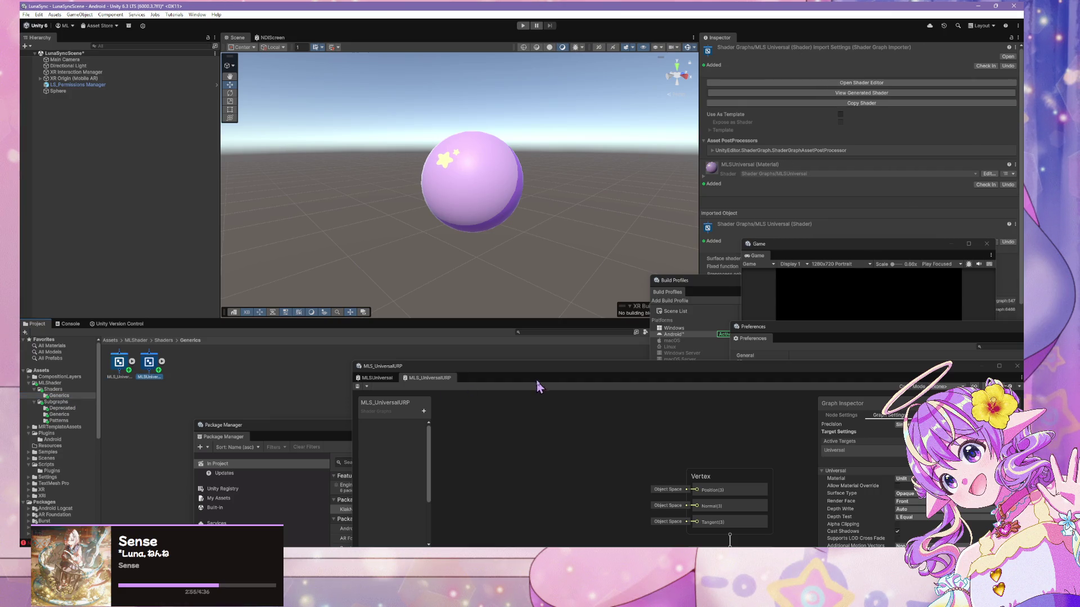
mouse_move(549, 373)
left_mouse_down()
mouse_move(525, 125)
mouse_move(515, 138)
left_mouse_up()
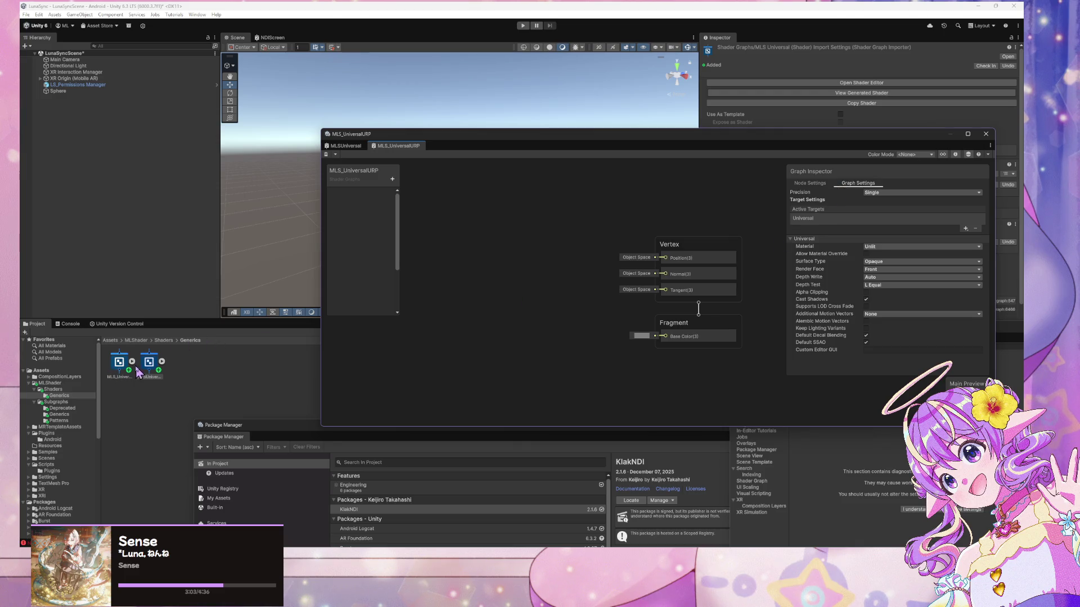
Enable Allow Material Override in the MLS_UniversalURP graph settings
left_click(132, 361)
left_click(345, 146)
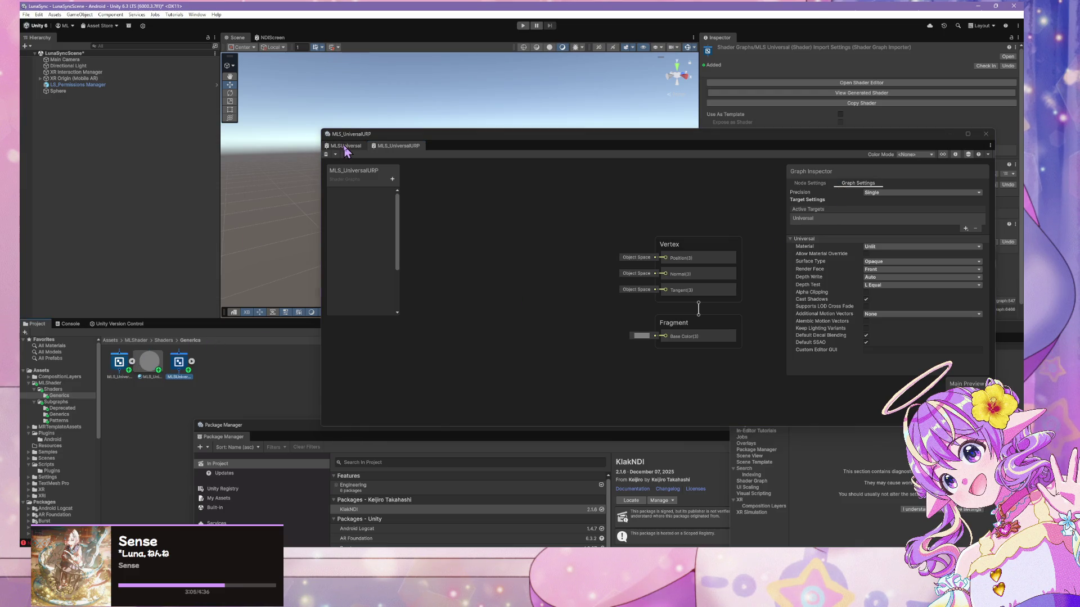
scroll(703, 281, "up", 3)
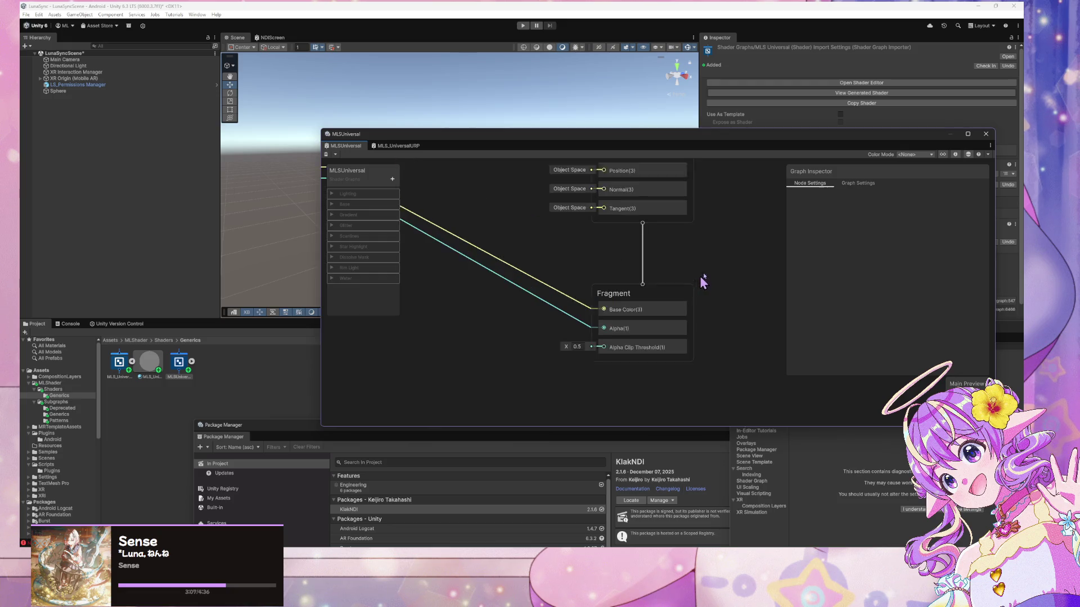
left_click(857, 183)
left_click(392, 148)
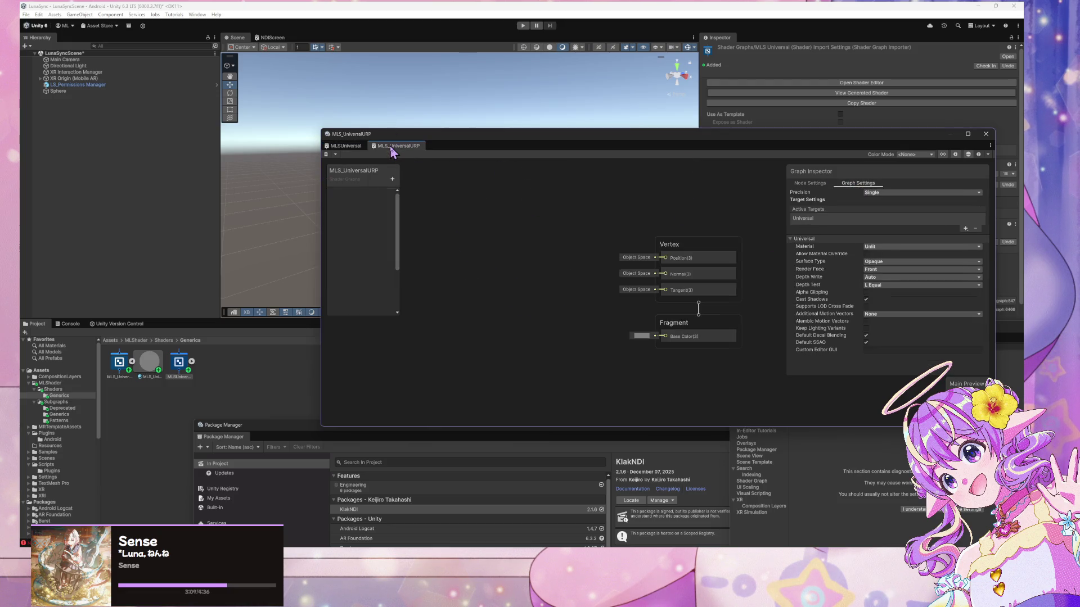
left_click(360, 146)
left_click(400, 147)
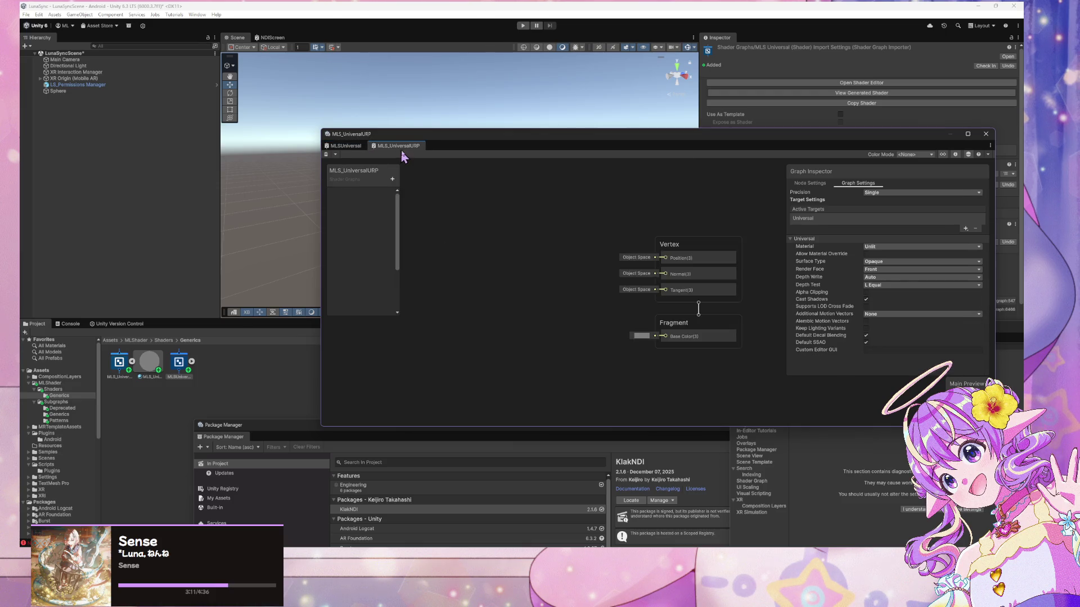
left_click(866, 254)
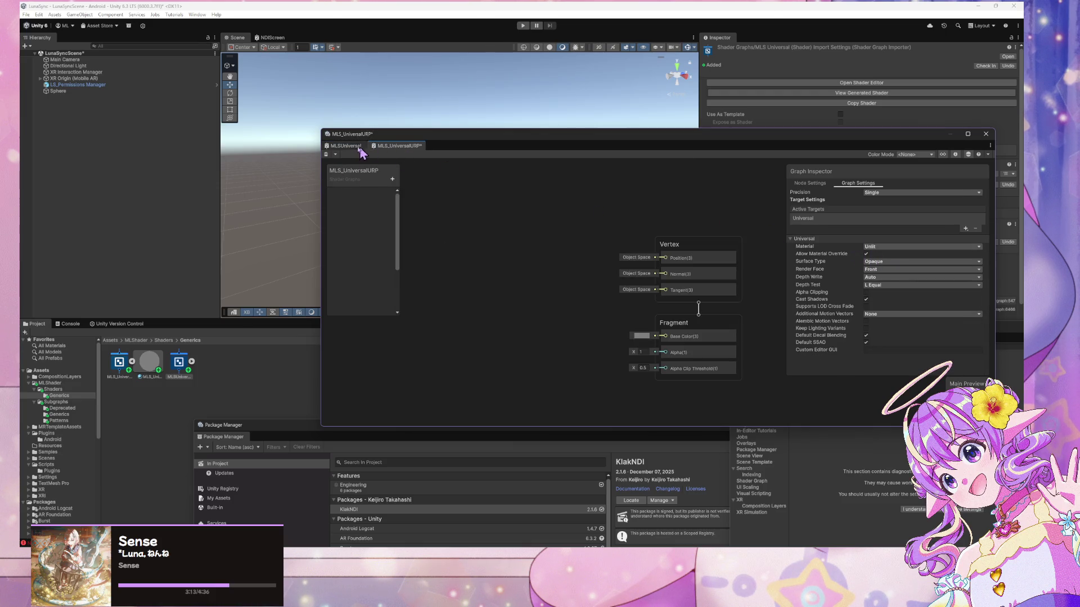
Return to the MLSUniversal graph and keep its workflow mode on Metallic
left_click(355, 148)
left_click(394, 147)
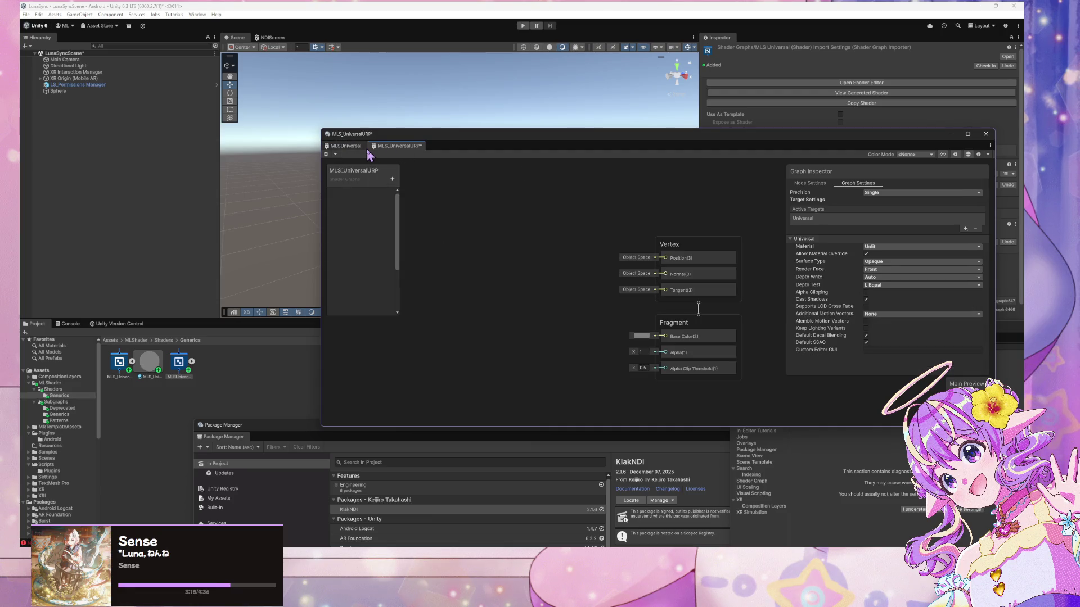
left_click(363, 147)
left_click(398, 147)
left_click(362, 147)
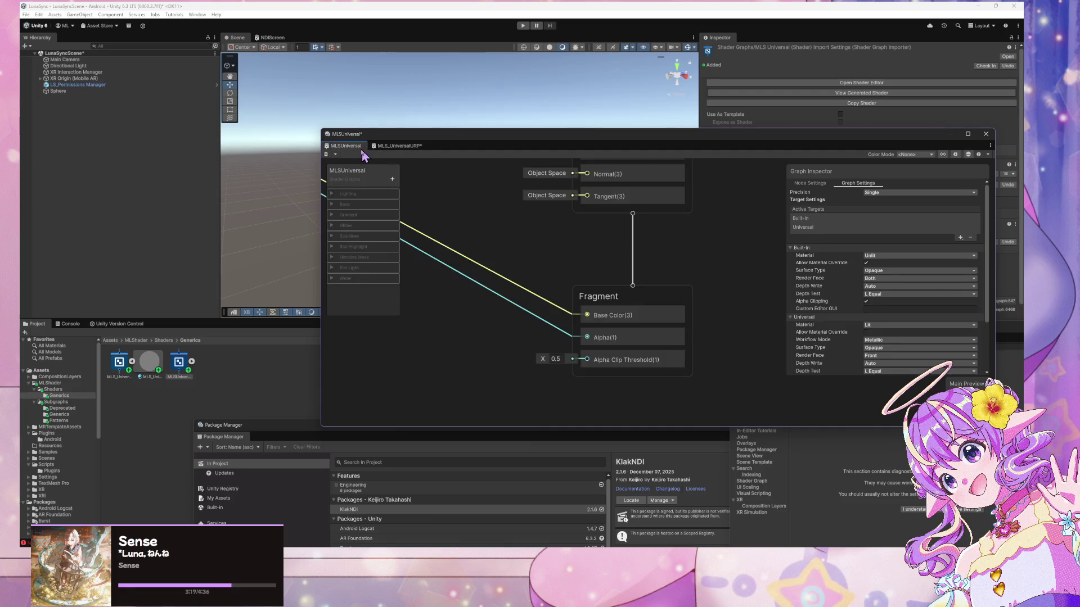
left_click(882, 340)
left_click(808, 345)
Try Specular, revert to Metallic, and set the Universal target's material to Unlit
scroll(888, 337, "down", 3)
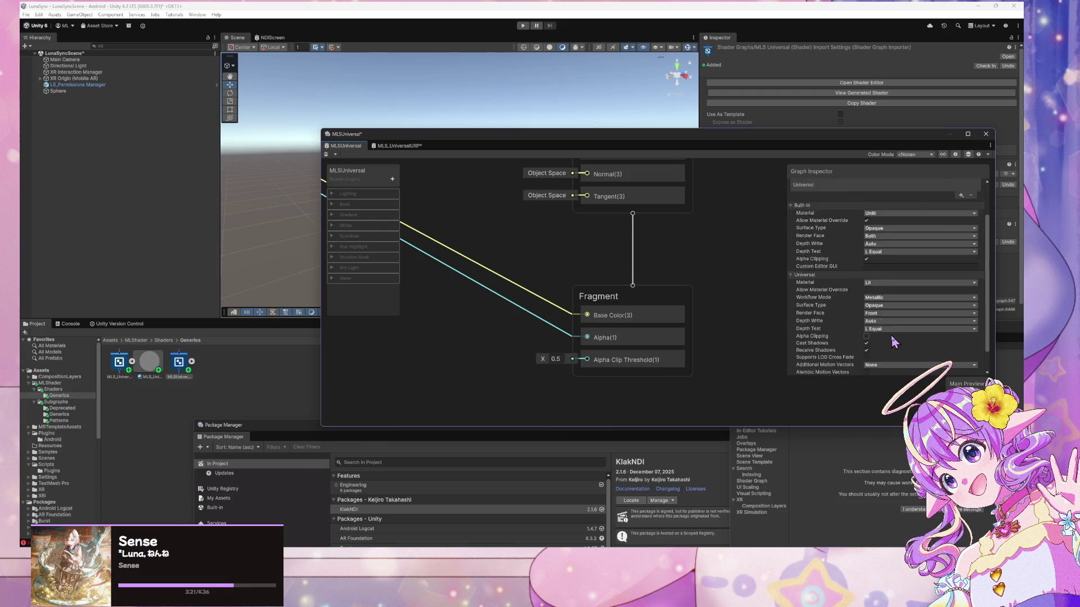
left_click(879, 275)
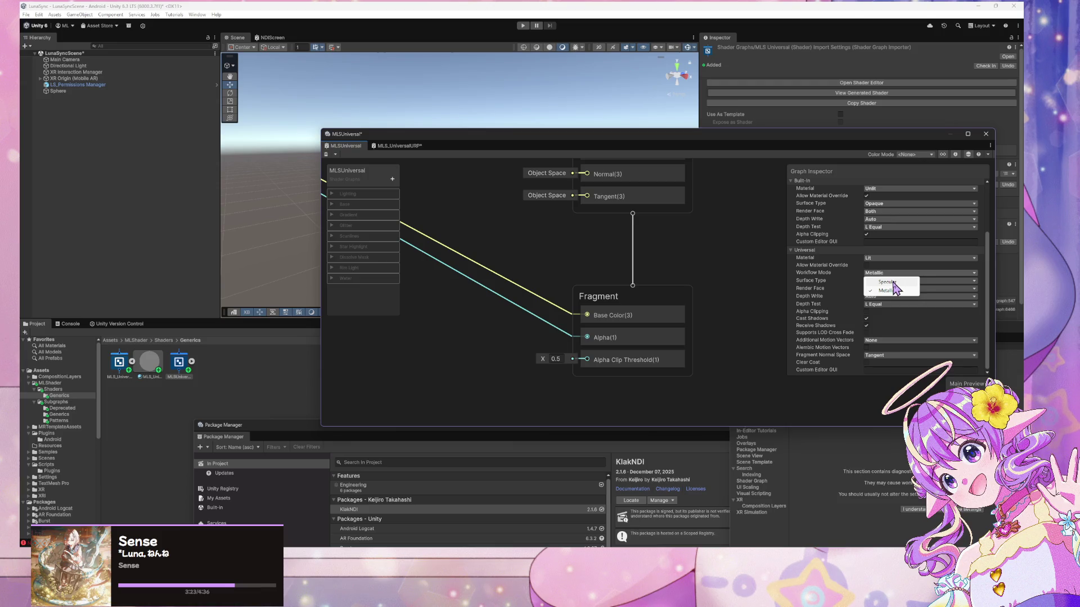
left_click(893, 283)
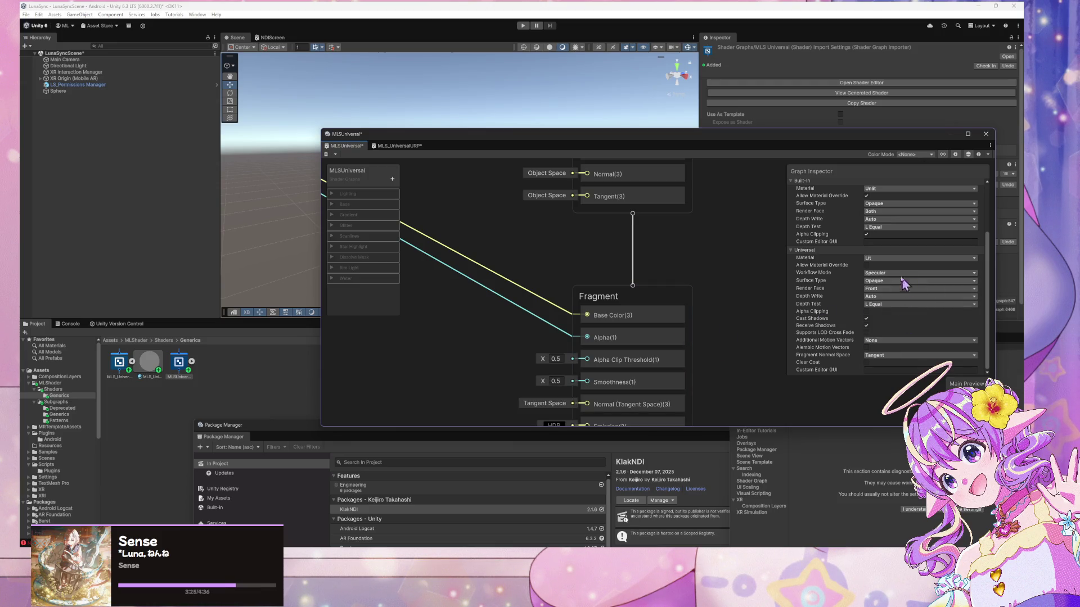
left_click(900, 274)
left_click(887, 290)
left_click(894, 280)
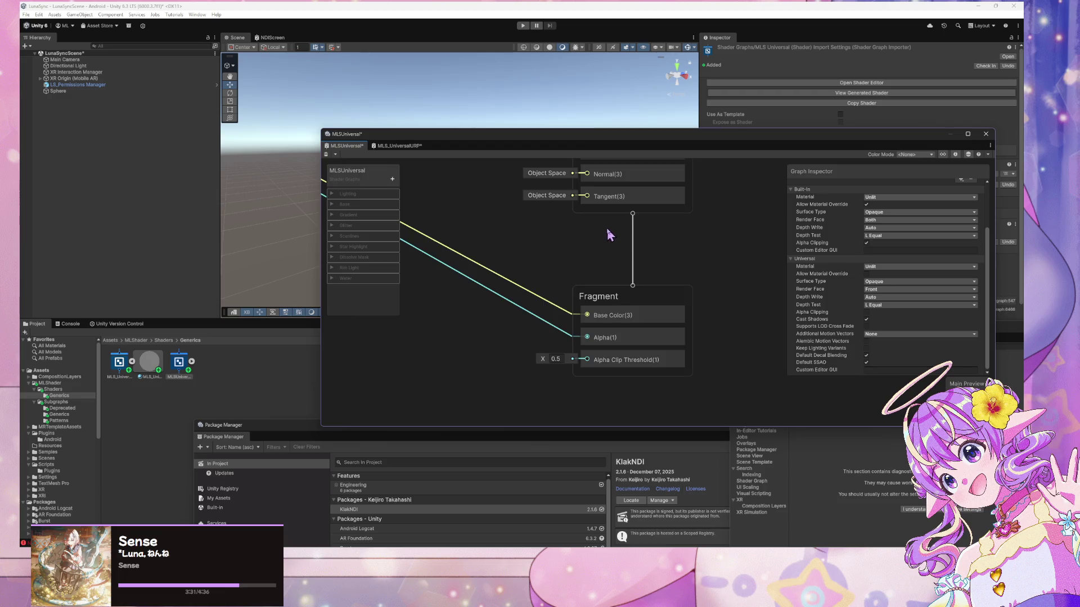
scroll(609, 235, "down", 5)
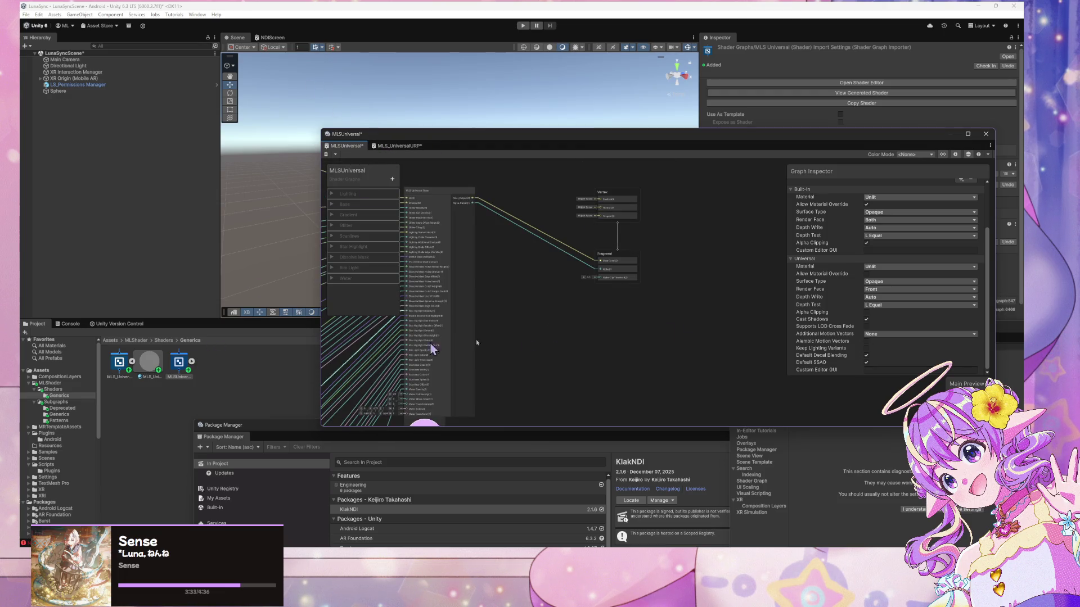
Remove the MLS_UniversalURP shader asset, confirming the warning, leaving only MLSUniversal in Generics
scroll(908, 285, "up", 2)
scroll(908, 286, "down", 2)
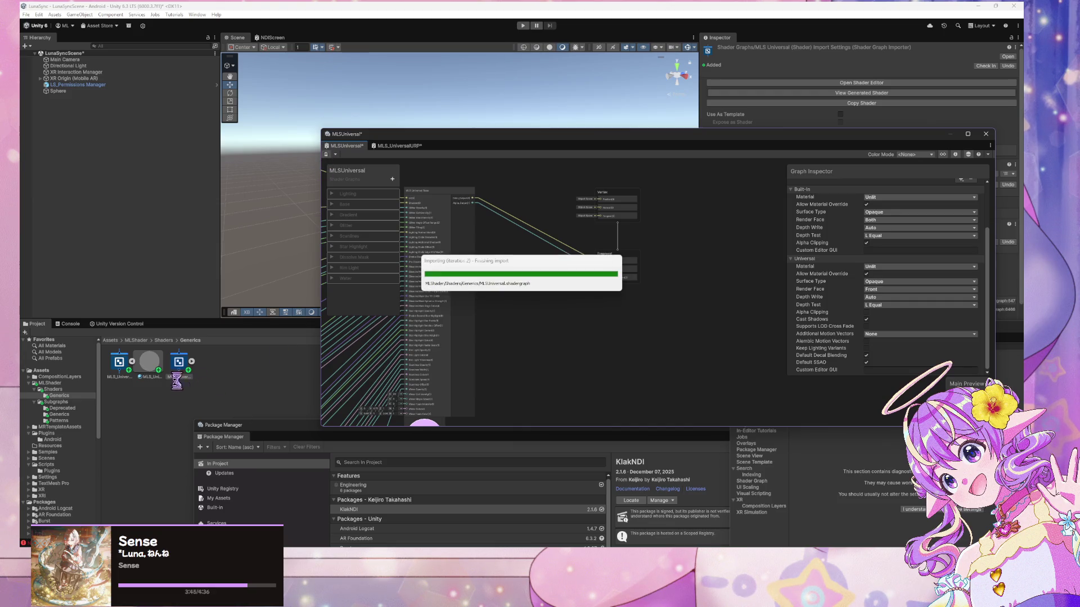
left_click(172, 368)
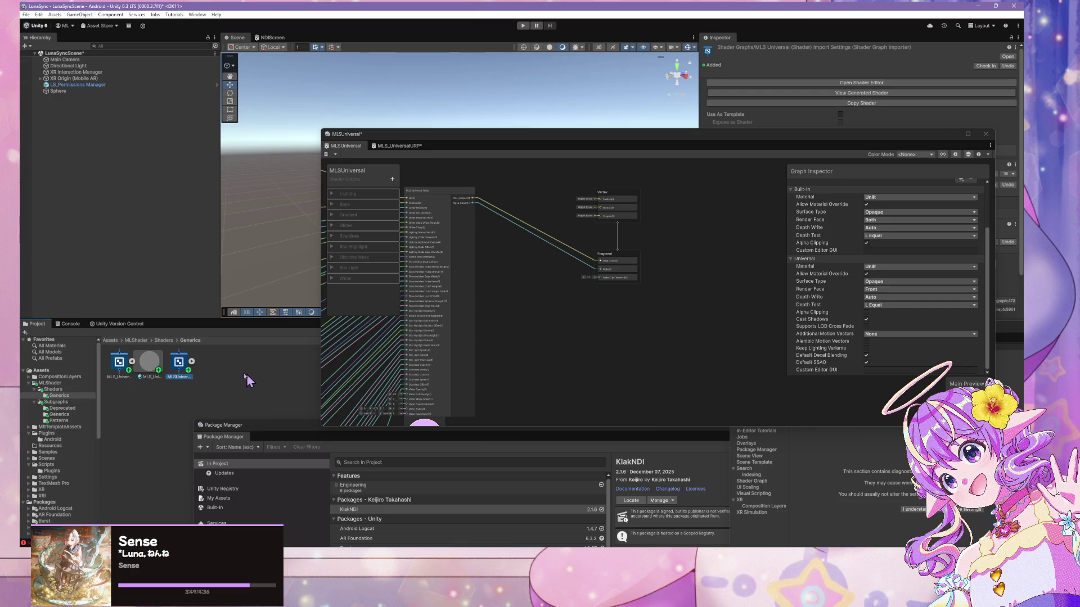
left_click(118, 364)
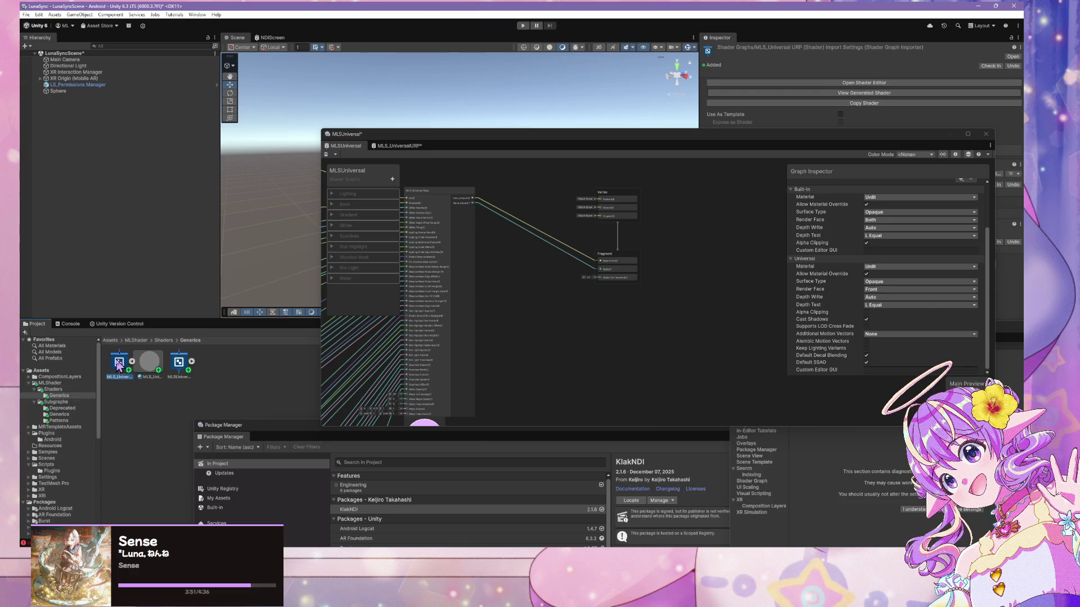
double_click(118, 364)
left_click(555, 297)
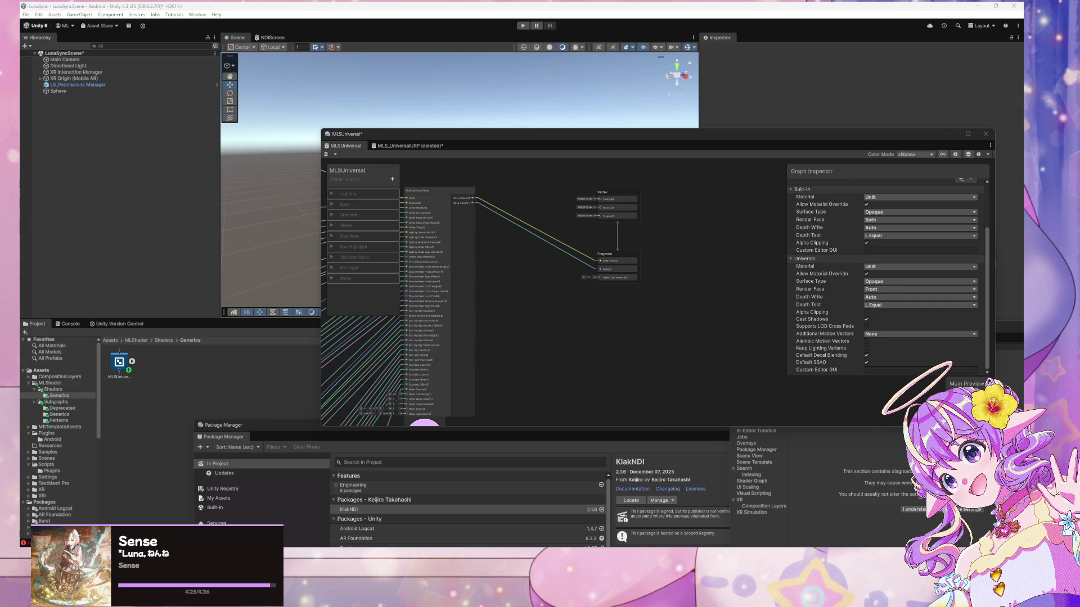
key("alt+Tab")
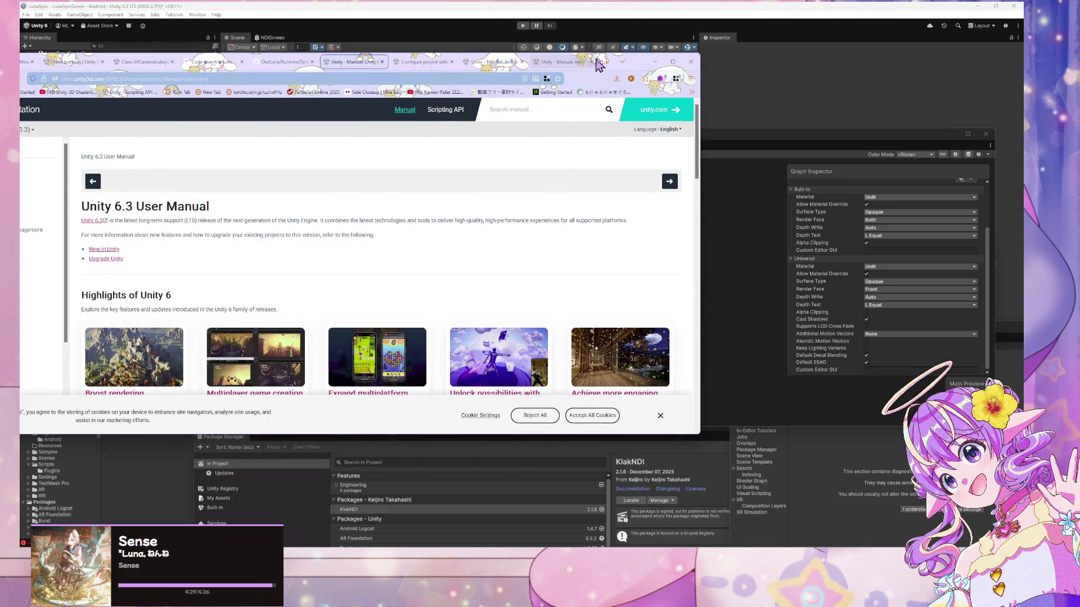
Go back to the Custom Shader GUI page, then Google 'shader graph custom ui unity 6'
left_click_drag(641, 63, 822, 82)
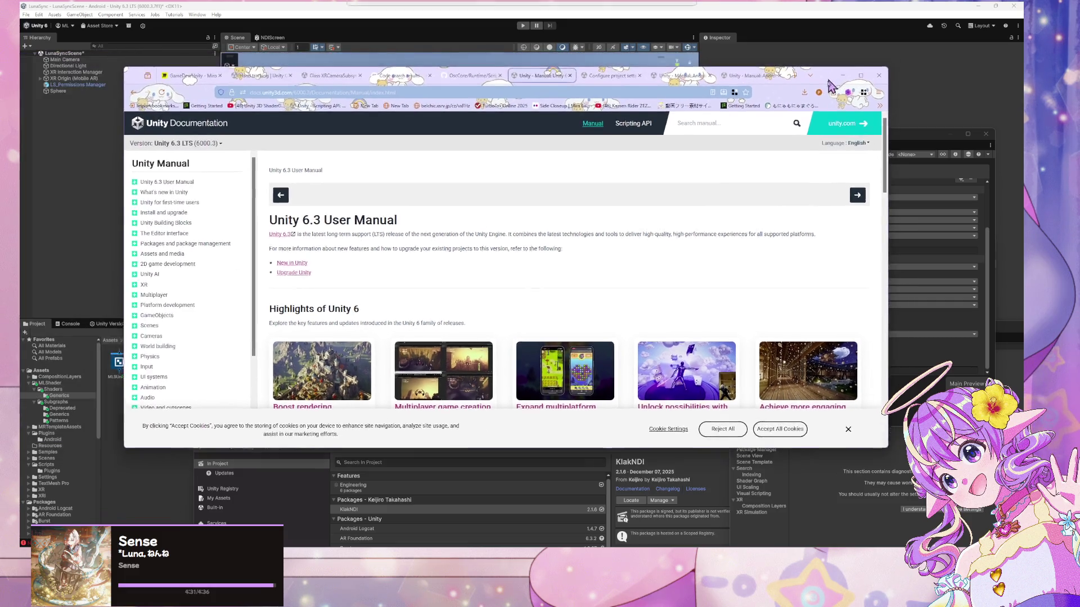
left_click(125, 101)
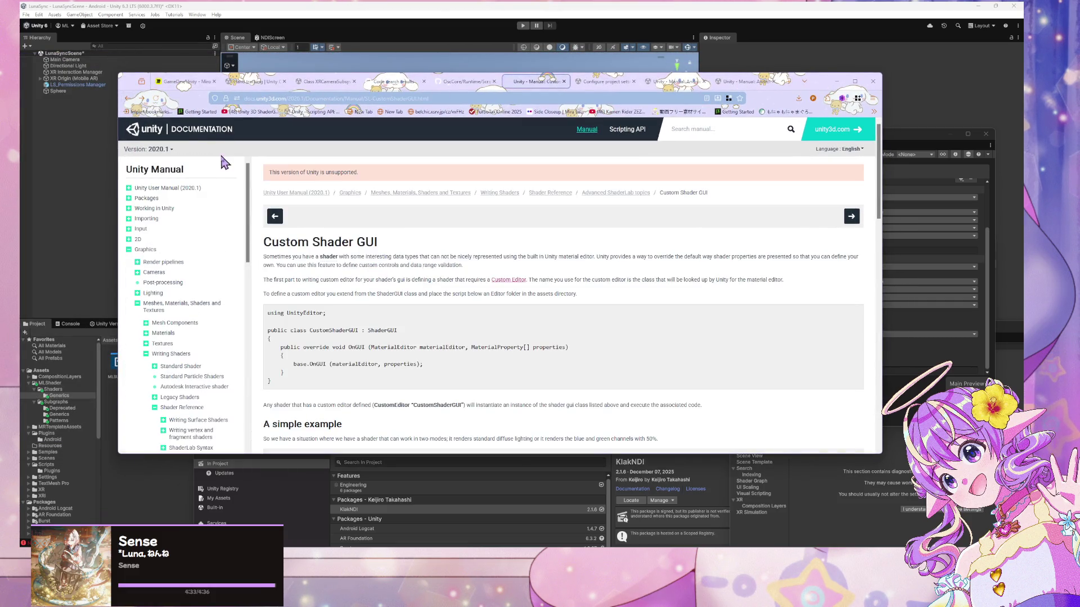
left_click(272, 99)
type("shader graph")
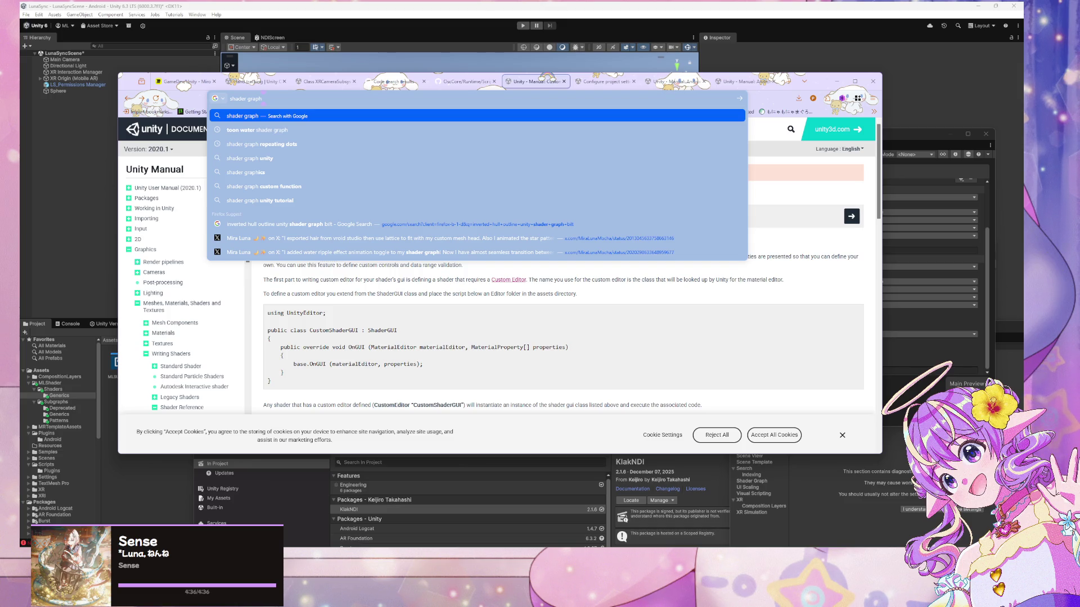
key("BackSpace")
key("BackSpace")
type("cus")
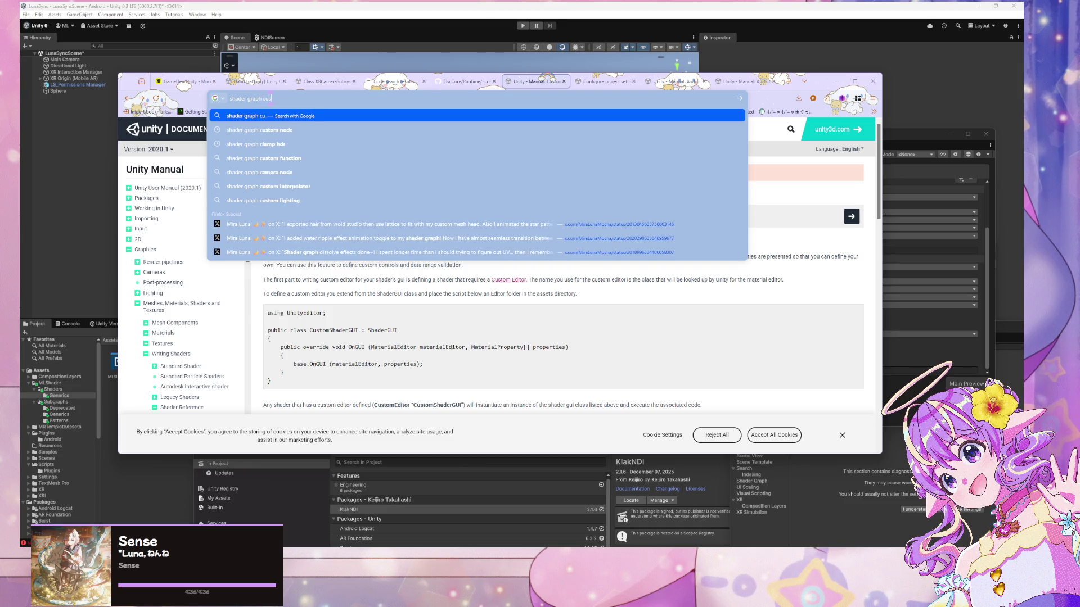
type("tom ui unity 6")
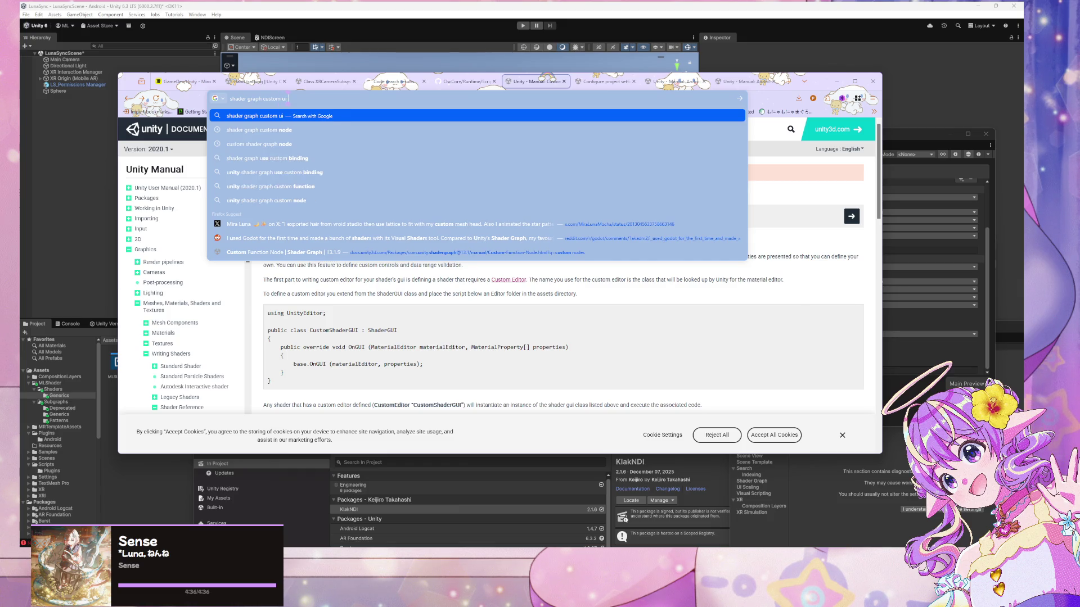
key("Return")
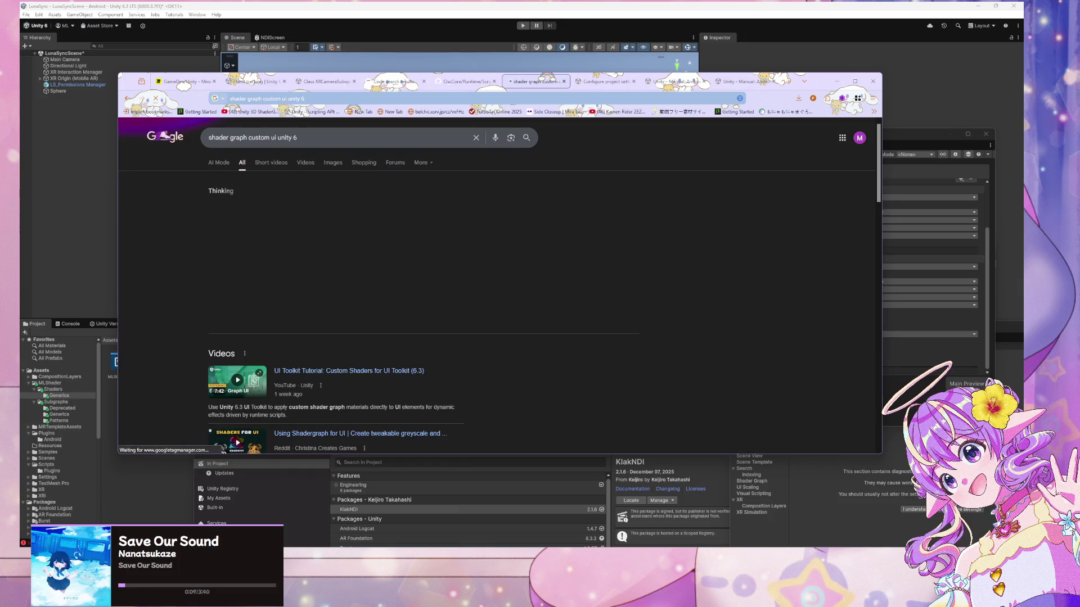
Read the Unity Manual's 'Get started with UI Shader Graph' page, positioned over the editor
scroll(354, 205, "down", 4)
scroll(354, 206, "down", 2)
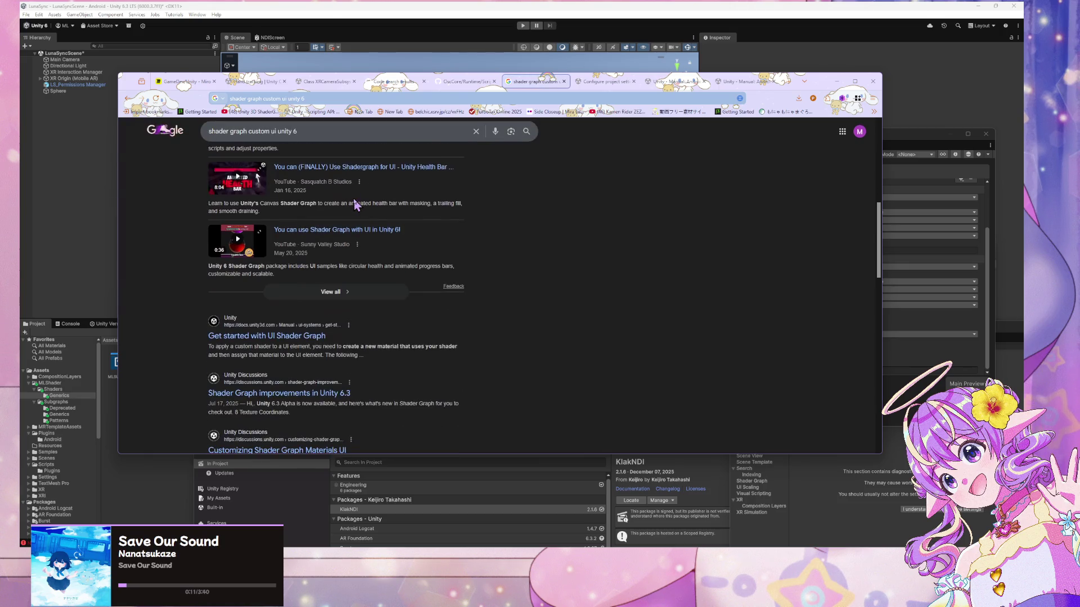
left_click(300, 336)
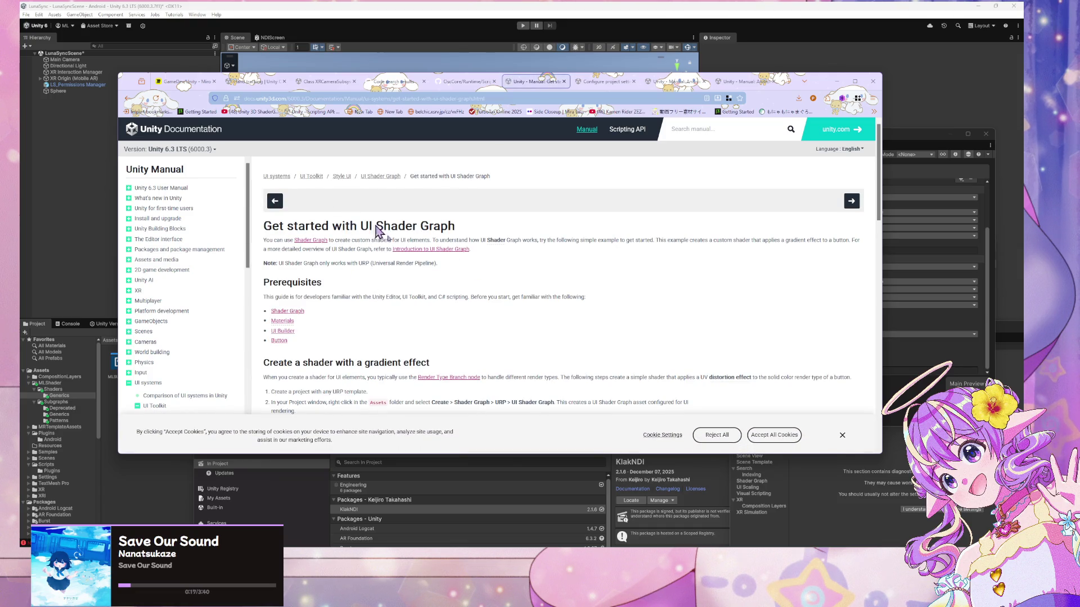
scroll(391, 225, "down", 3)
scroll(387, 221, "down", 3)
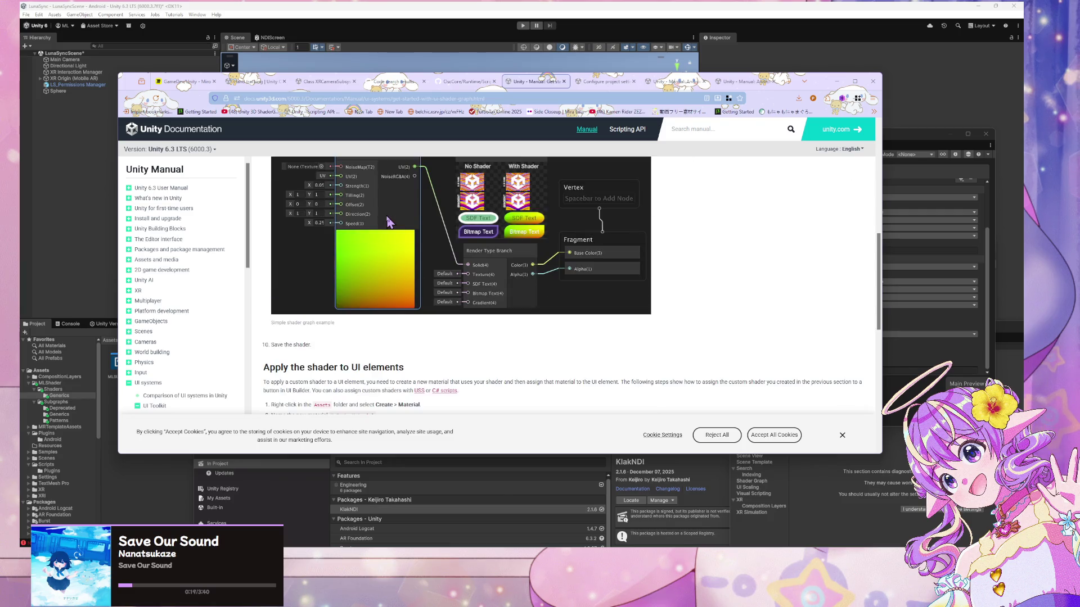
scroll(387, 221, "down", 4)
scroll(383, 217, "down", 3)
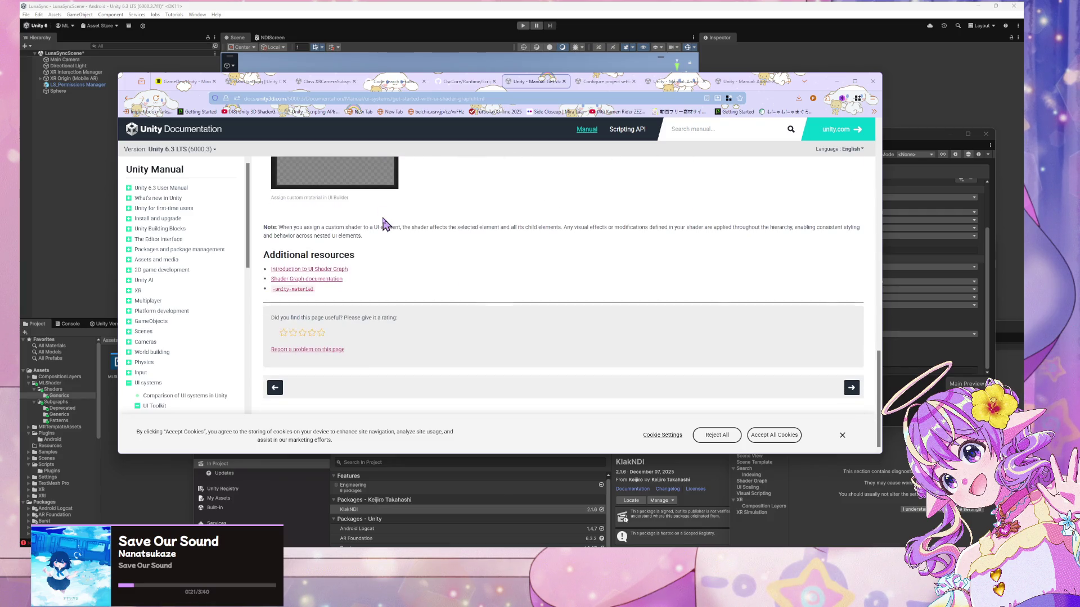
scroll(381, 218, "up", 4)
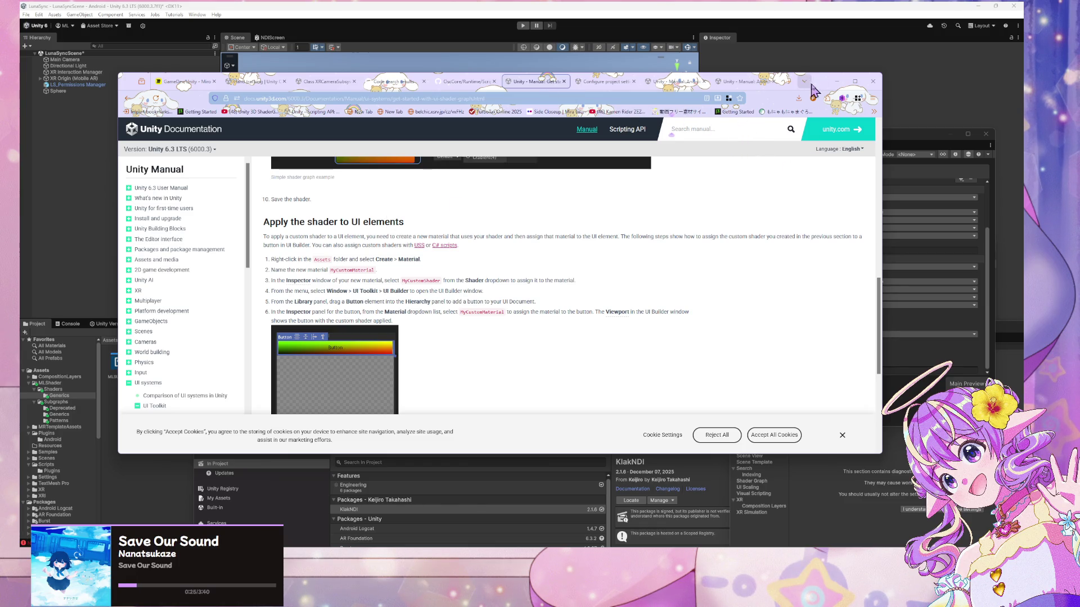
mouse_move(818, 85)
left_mouse_down()
mouse_move(592, 38)
mouse_move(631, 62)
mouse_move(687, 68)
left_mouse_up()
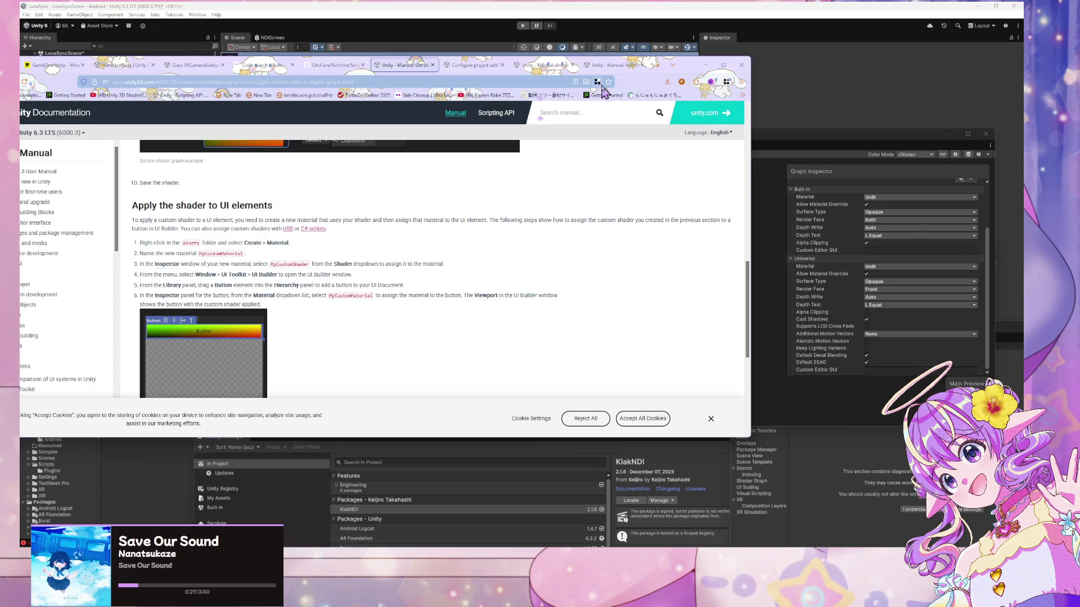
Search the Unity Manual for 'custom editor gui', skim the results, then minimize Chrome
left_click(592, 110)
type("custom editor gui")
key("Return")
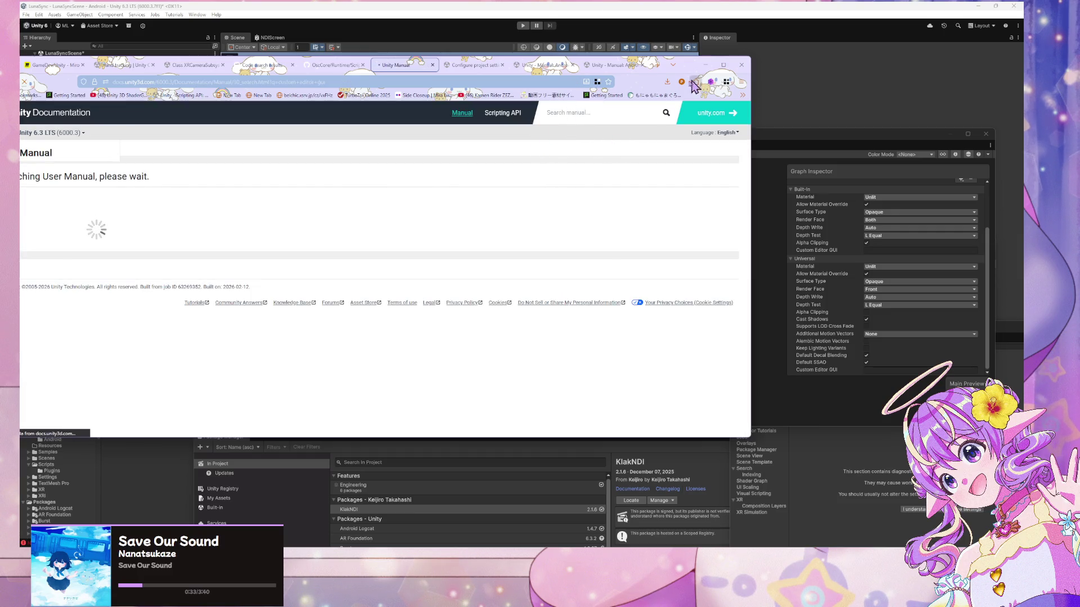
left_click_drag(666, 64, 766, 65)
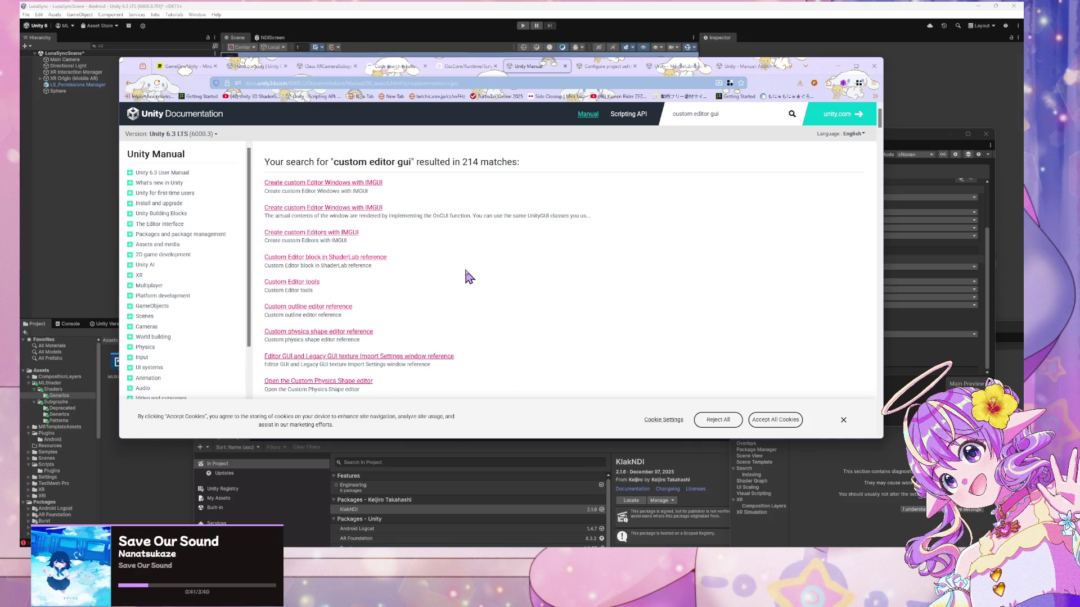
scroll(469, 278, "down", 2)
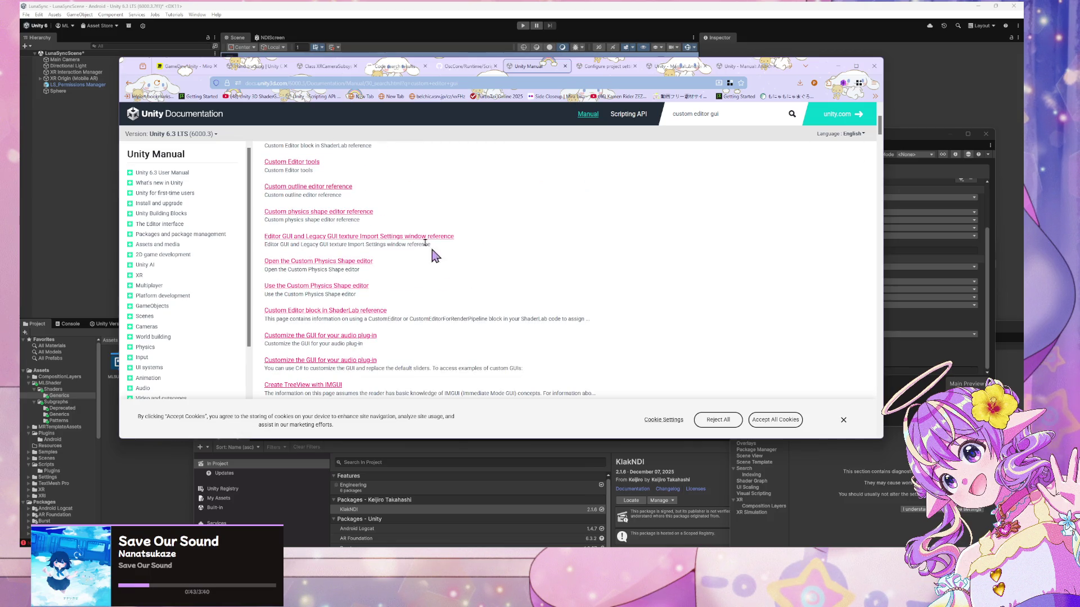
left_click(836, 66)
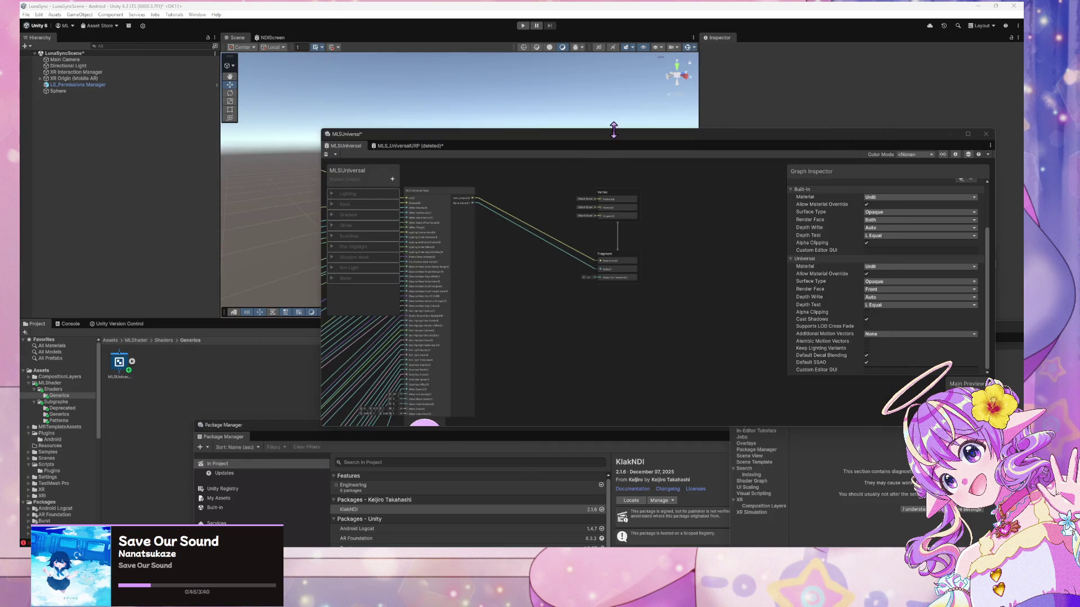
Select the sphere in the Scene view and move the Shader Graph window to the lower left
mouse_move(613, 137)
left_mouse_down()
mouse_move(617, 340)
mouse_move(644, 273)
left_mouse_up()
scroll(511, 177, "down", 2)
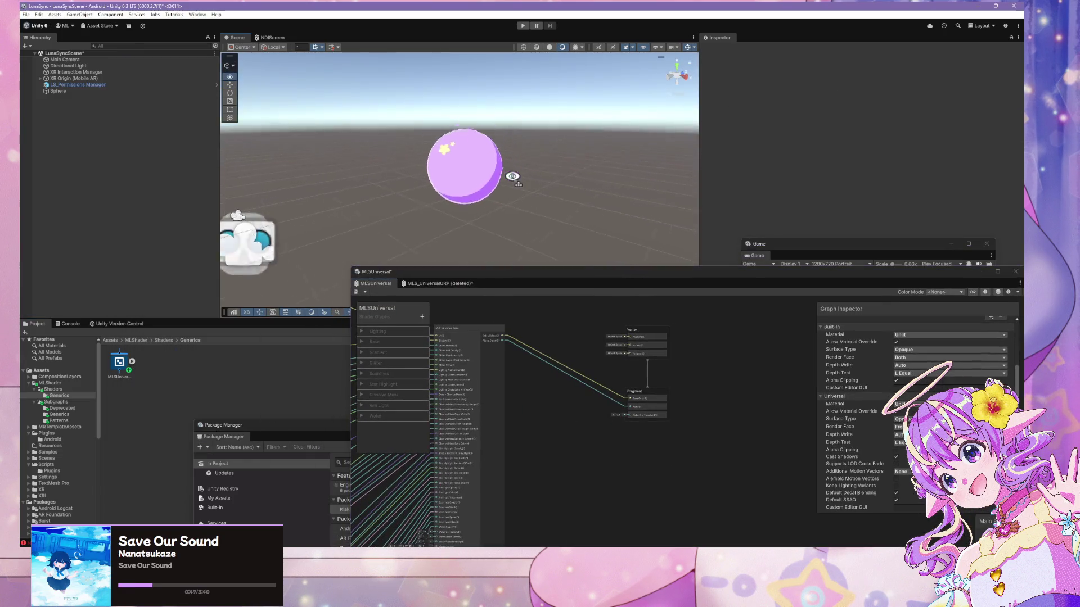
key("w")
left_click(531, 176)
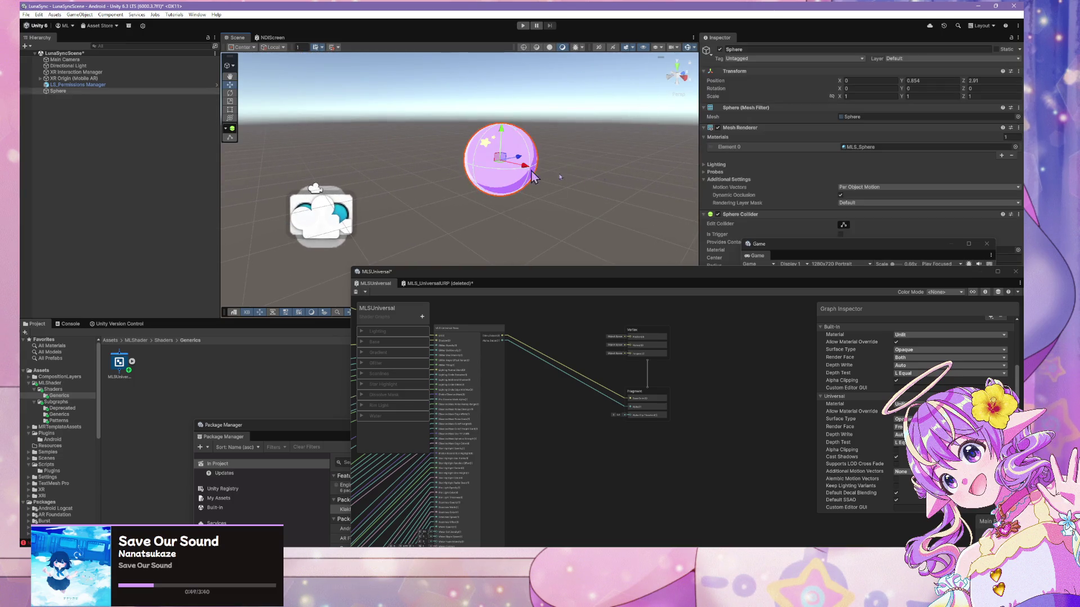
left_click(794, 251)
mouse_move(855, 283)
left_mouse_down()
mouse_move(533, 307)
mouse_move(370, 291)
left_mouse_up()
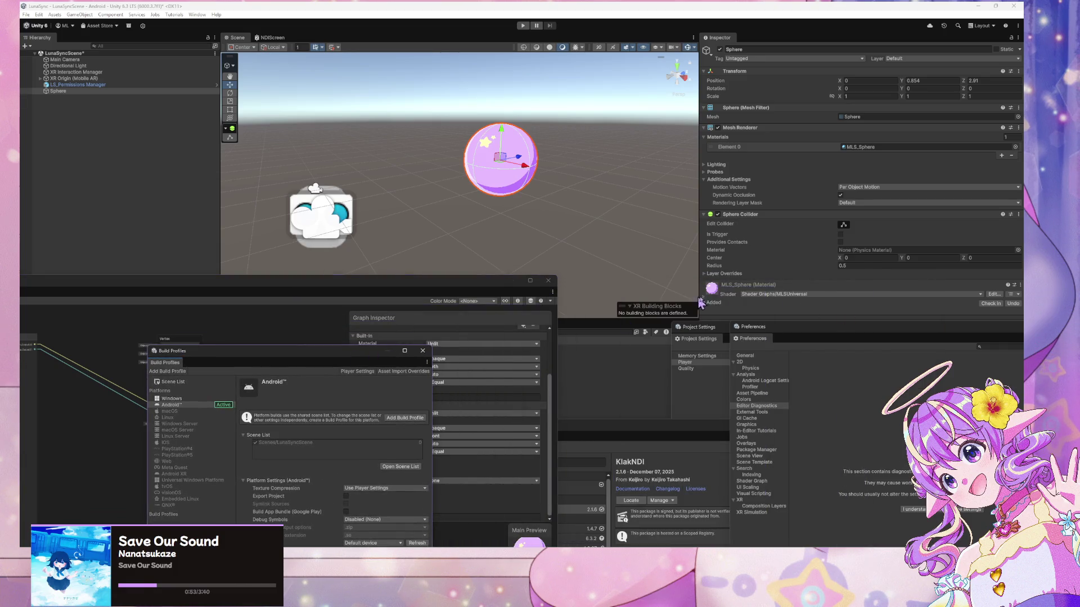
Bring Player settings forward, scroll the Inspector, and float the XRI Default Input Actions editor
left_click(686, 362)
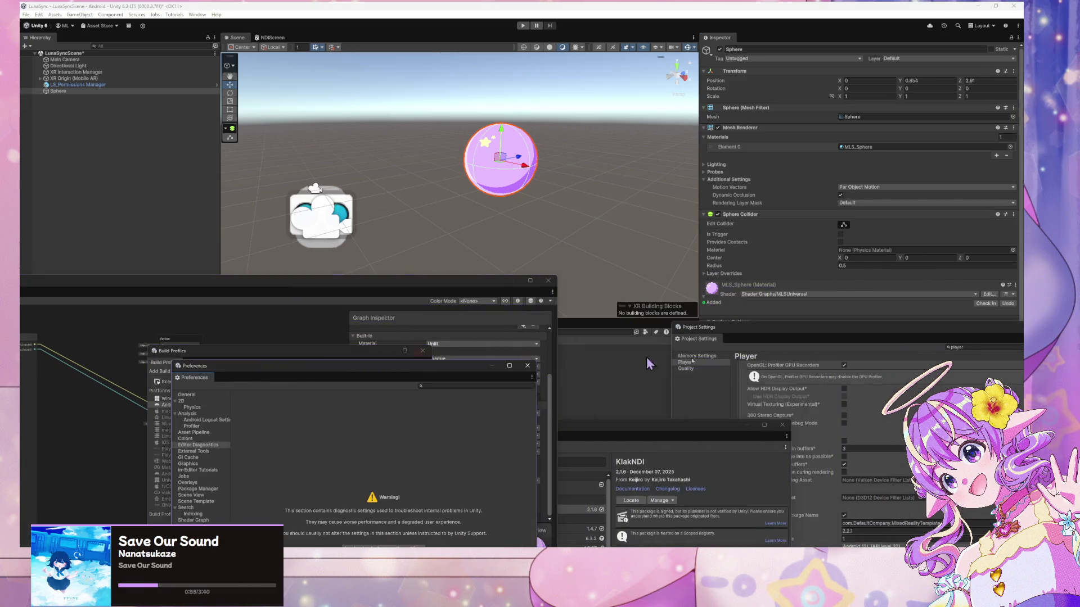
mouse_move(709, 326)
left_mouse_down()
mouse_move(261, 318)
mouse_move(172, 351)
left_mouse_up()
scroll(965, 349, "down", 3)
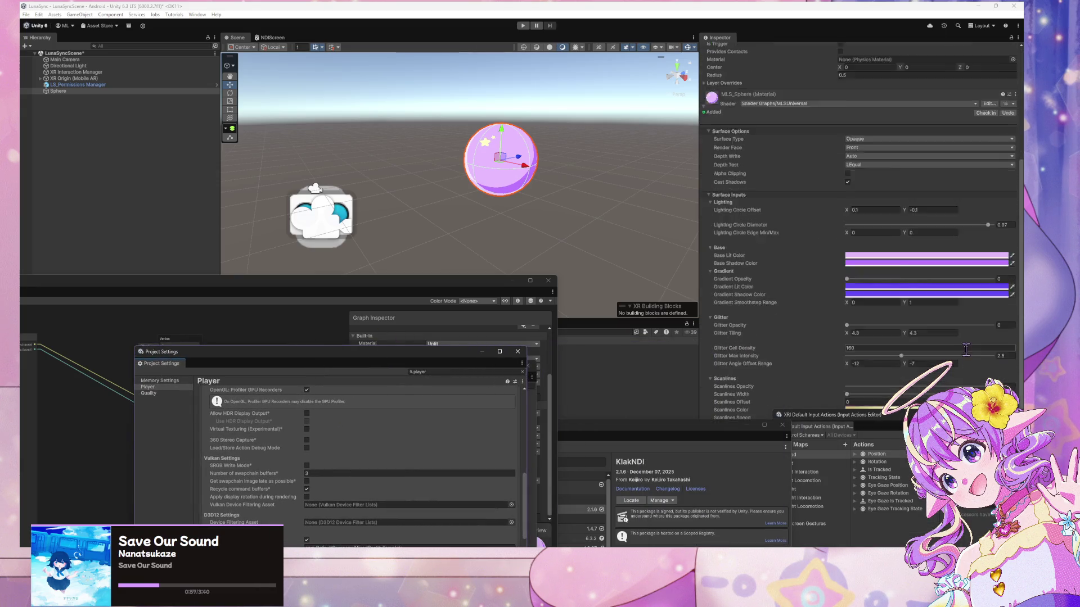
scroll(966, 349, "down", 5)
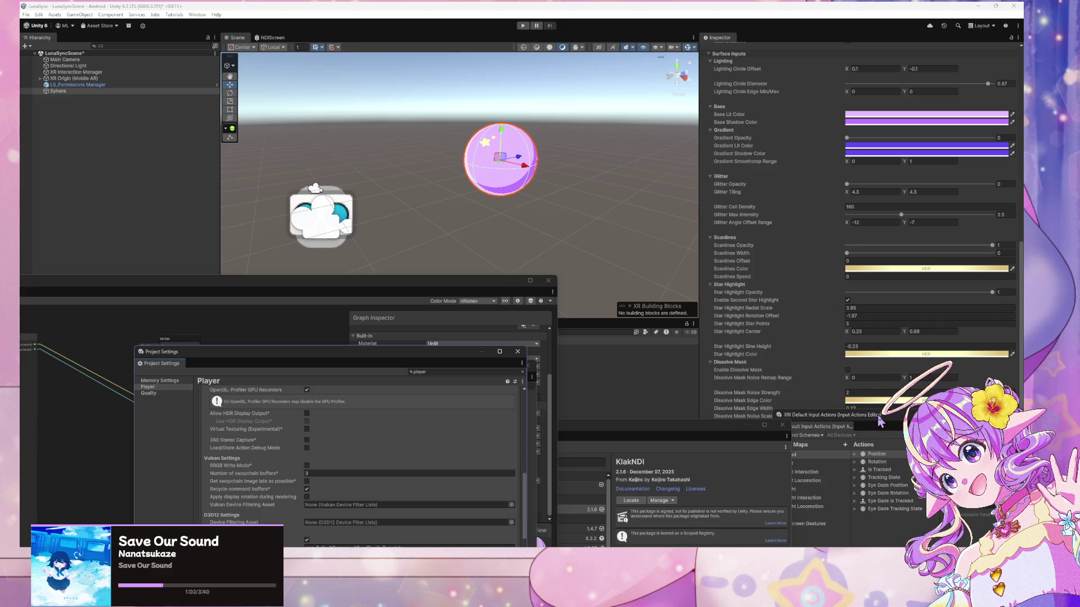
left_click_drag(880, 422, 880, 423)
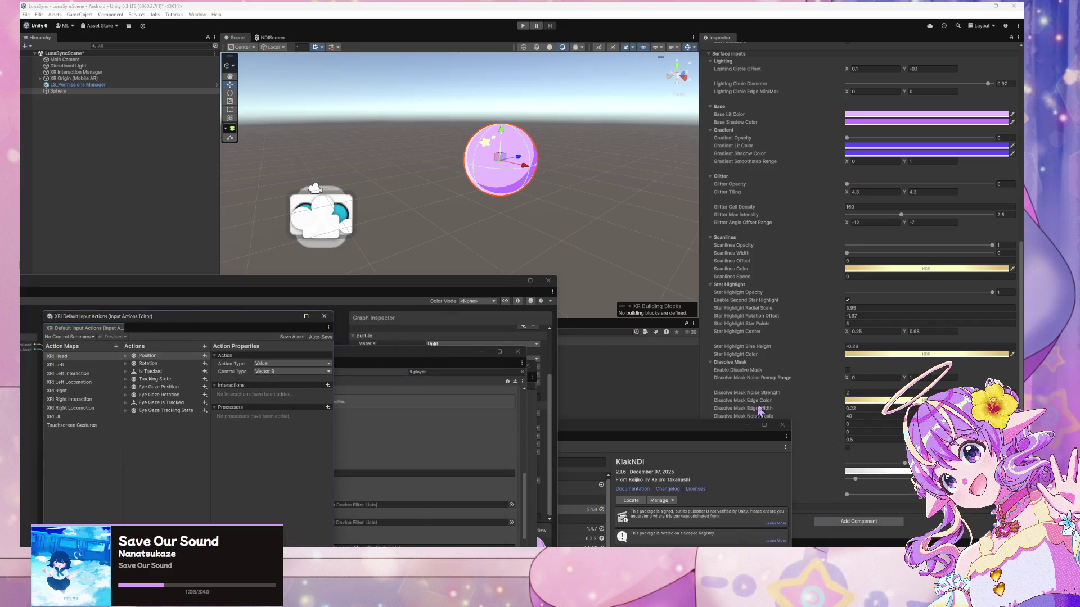
Move KlakNDI details aside and raise Water Opacity from 0 so the sphere turns cyan
left_click_drag(747, 433, 539, 409)
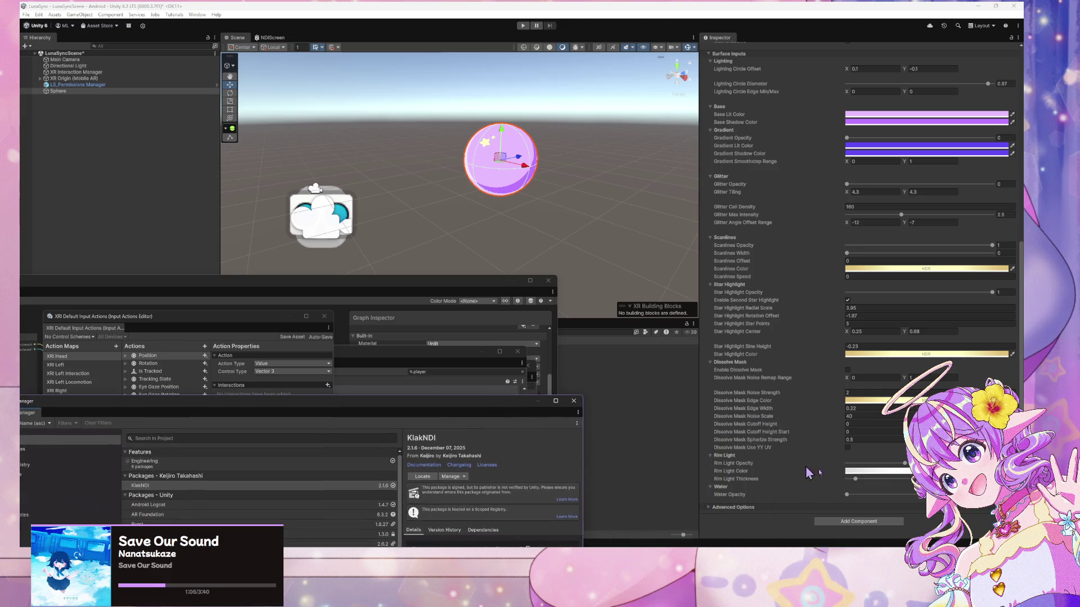
left_click_drag(847, 495, 914, 501)
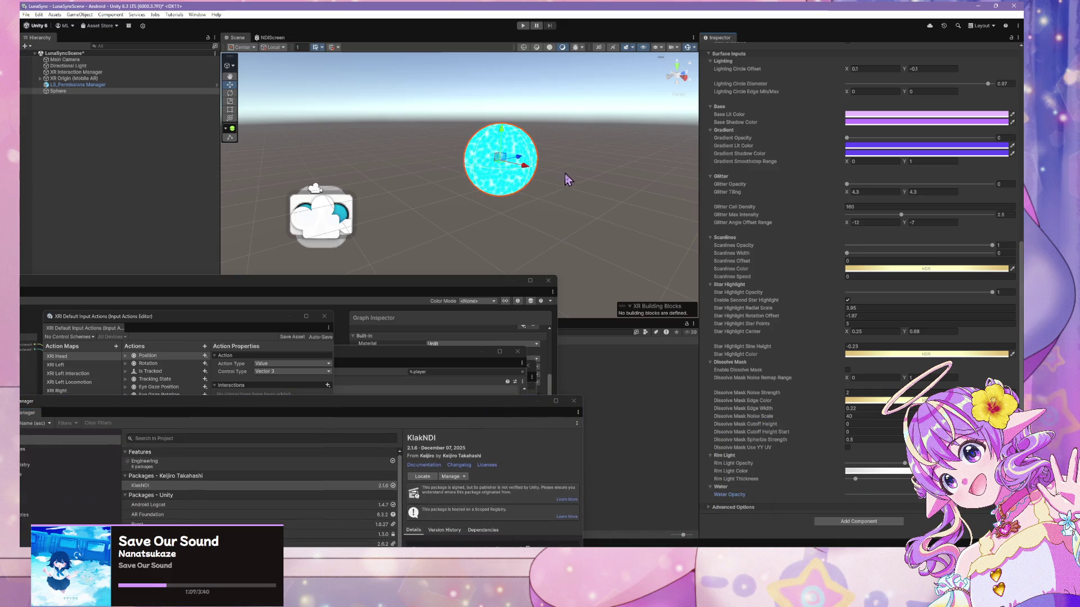
scroll(578, 181, "up", 3)
scroll(578, 181, "up", 3)
scroll(591, 174, "down", 3)
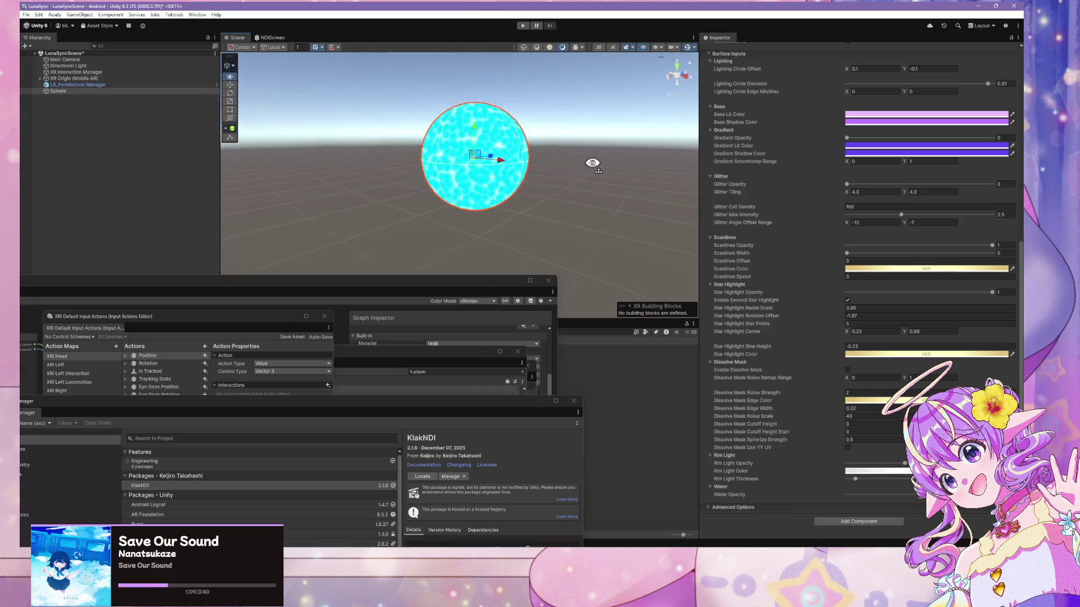
scroll(592, 163, "up", 4)
scroll(591, 162, "down", 5)
scroll(571, 164, "up", 4)
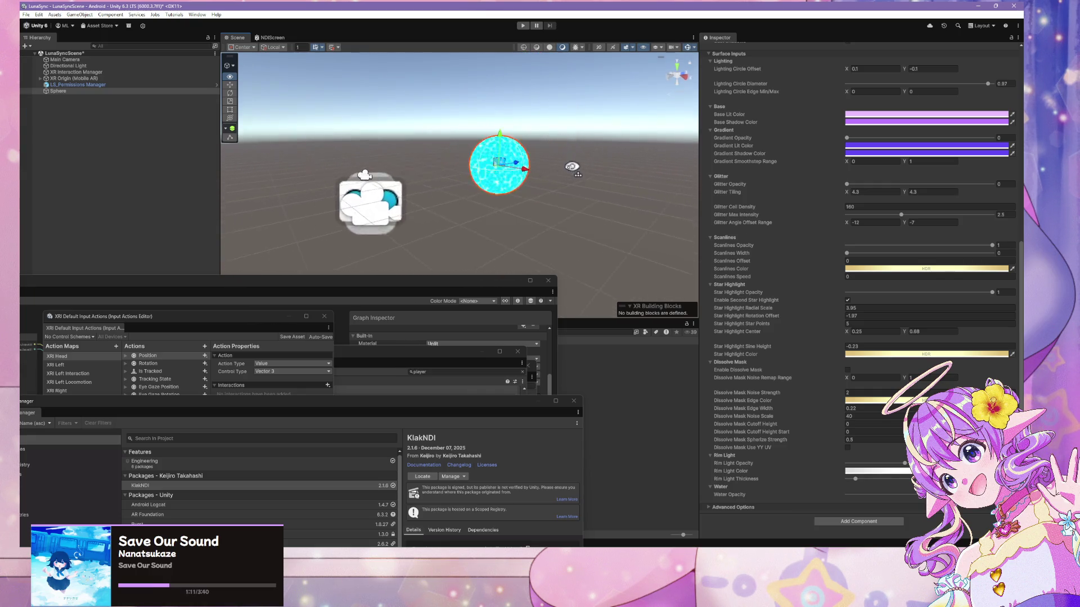
scroll(703, 174, "down", 5)
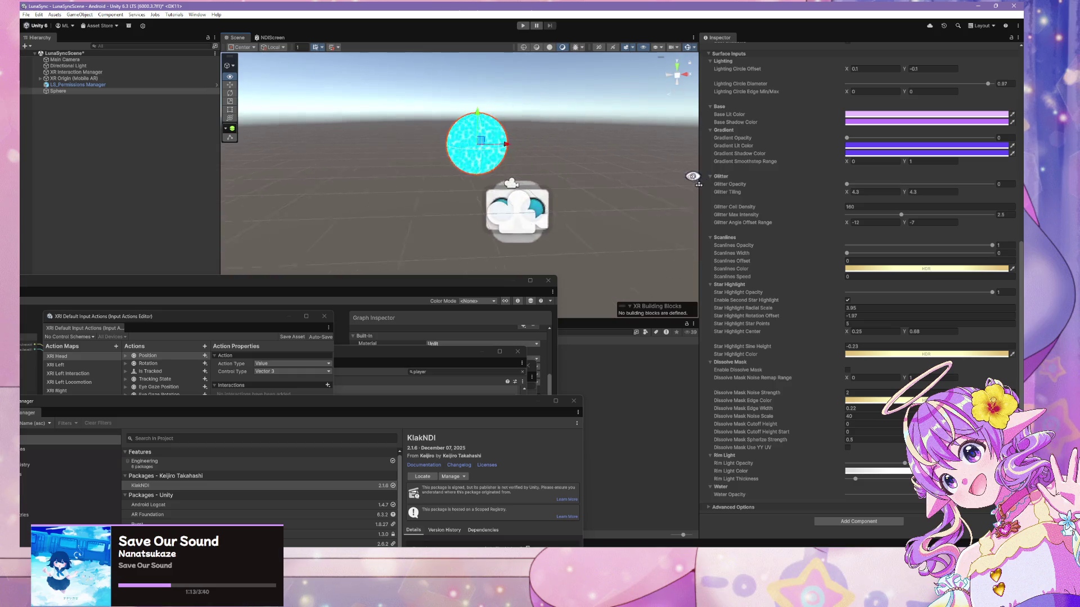
Bring the MLSUniversal shader graph window forward and move it right and up
left_click(487, 285)
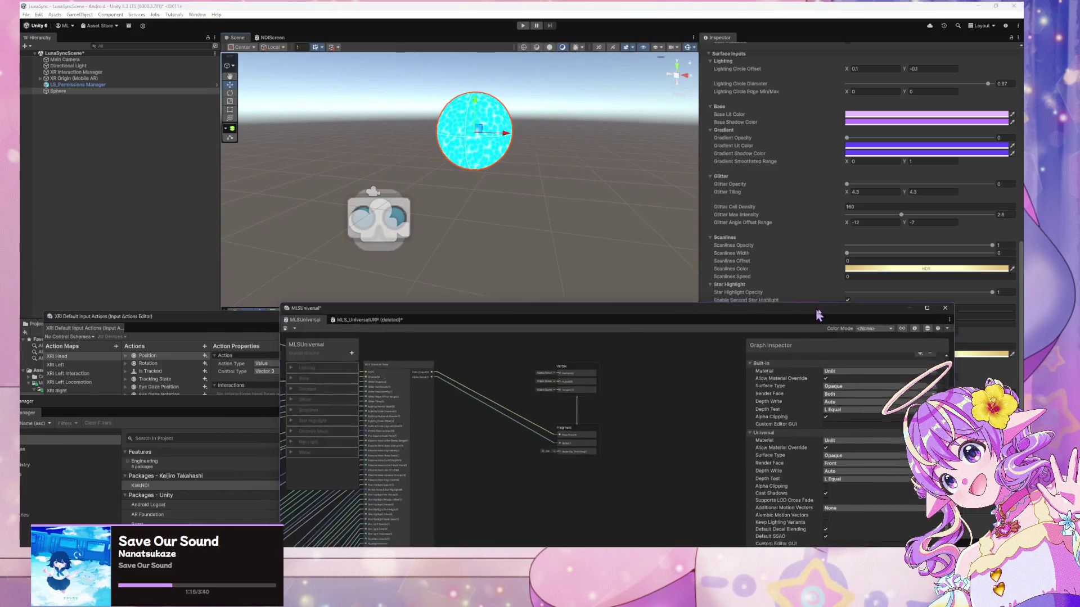
left_click(554, 216)
mouse_move(450, 310)
left_mouse_down()
mouse_move(648, 298)
mouse_move(678, 281)
left_mouse_up()
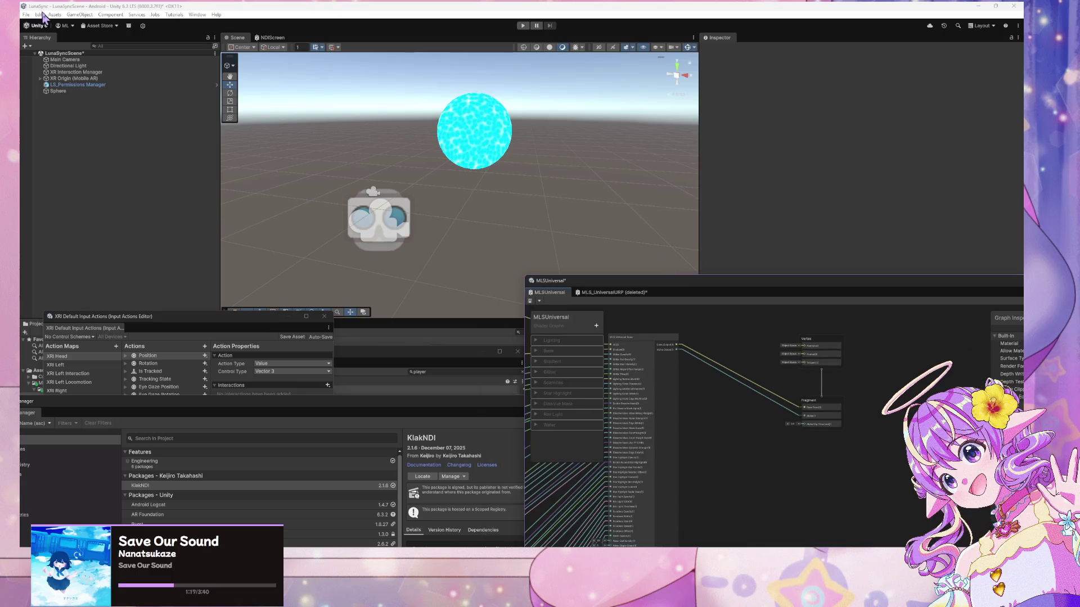
left_click(26, 15)
Dismiss the Edit menu and reposition Package Manager, Input Actions editor and Project Settings
mouse_move(39, 15)
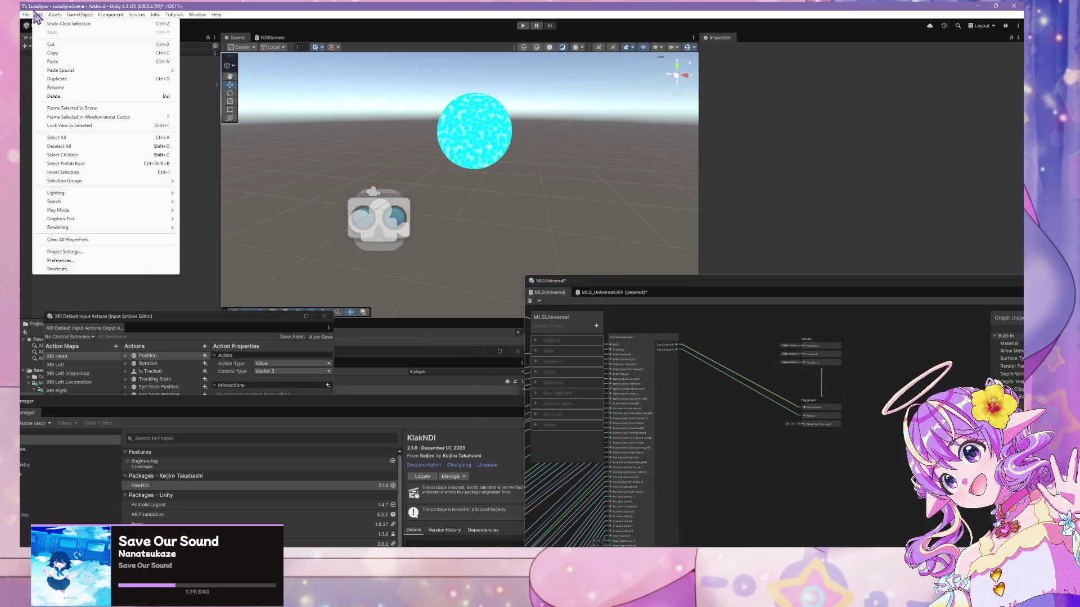
mouse_move(73, 227)
left_click(430, 229)
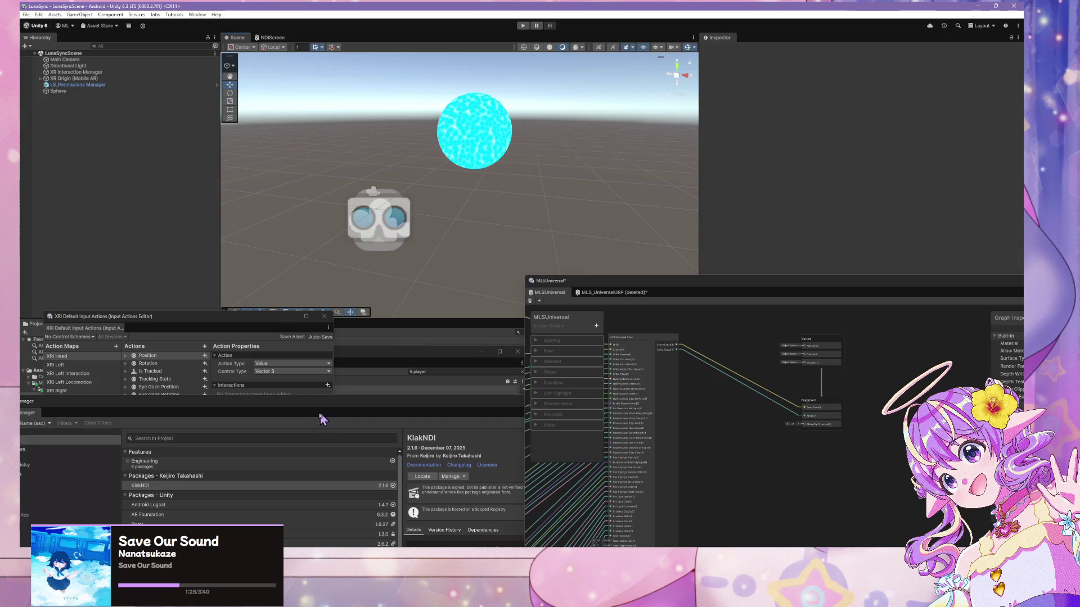
mouse_move(325, 403)
left_mouse_down()
mouse_move(482, 235)
mouse_move(824, 94)
left_mouse_up()
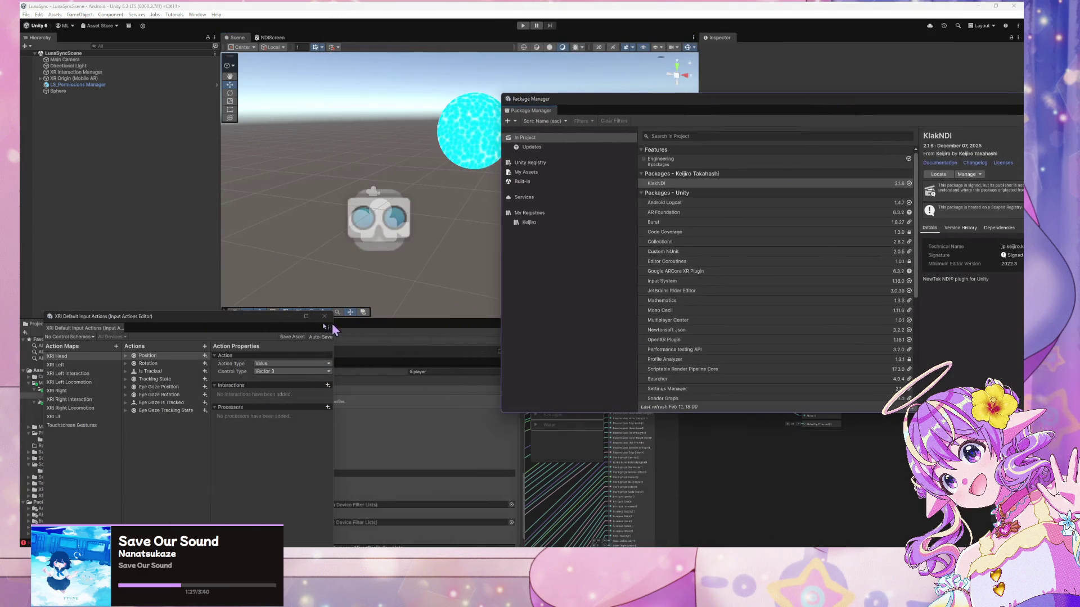
mouse_move(253, 316)
left_mouse_down()
mouse_move(792, 122)
mouse_move(838, 125)
left_mouse_up()
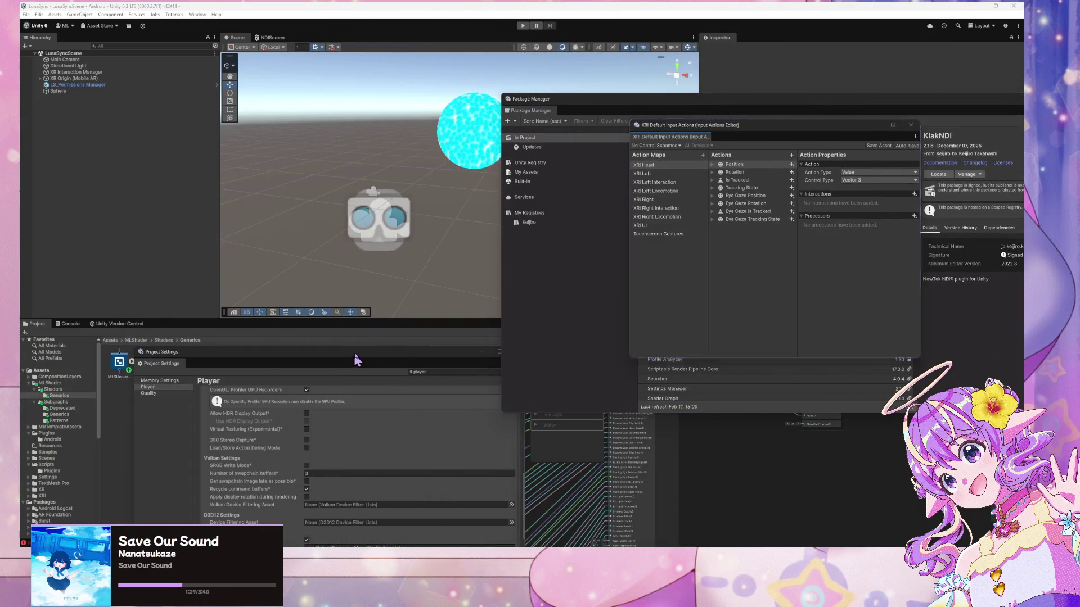
left_click_drag(354, 363, 443, 125)
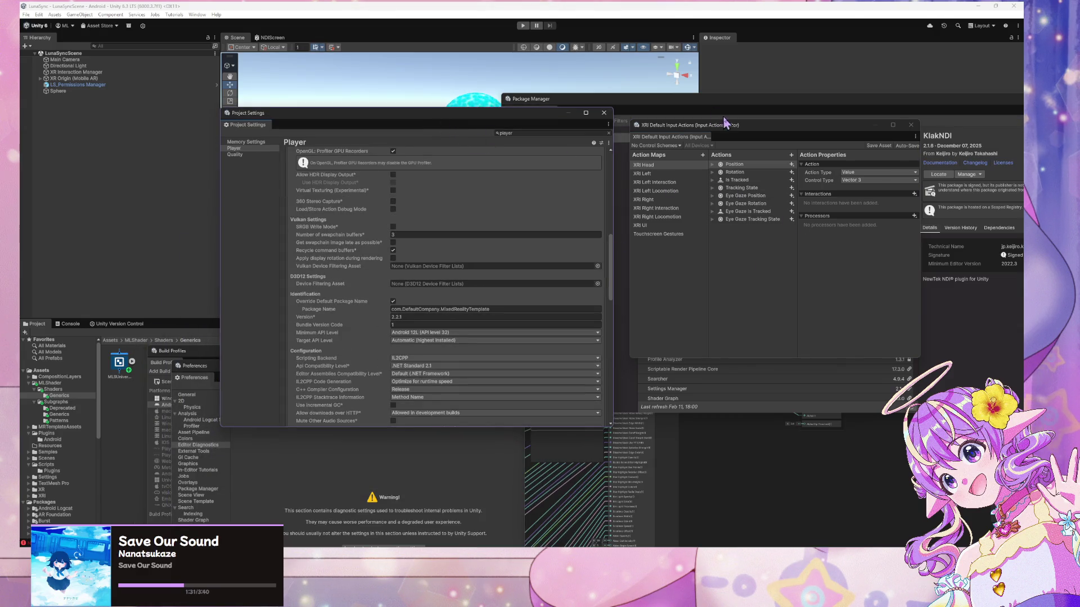
Finish arranging the windows, centre Android Build Profiles, and start Patch And Run
mouse_move(728, 125)
left_mouse_down()
mouse_move(583, 244)
mouse_move(291, 376)
left_mouse_up()
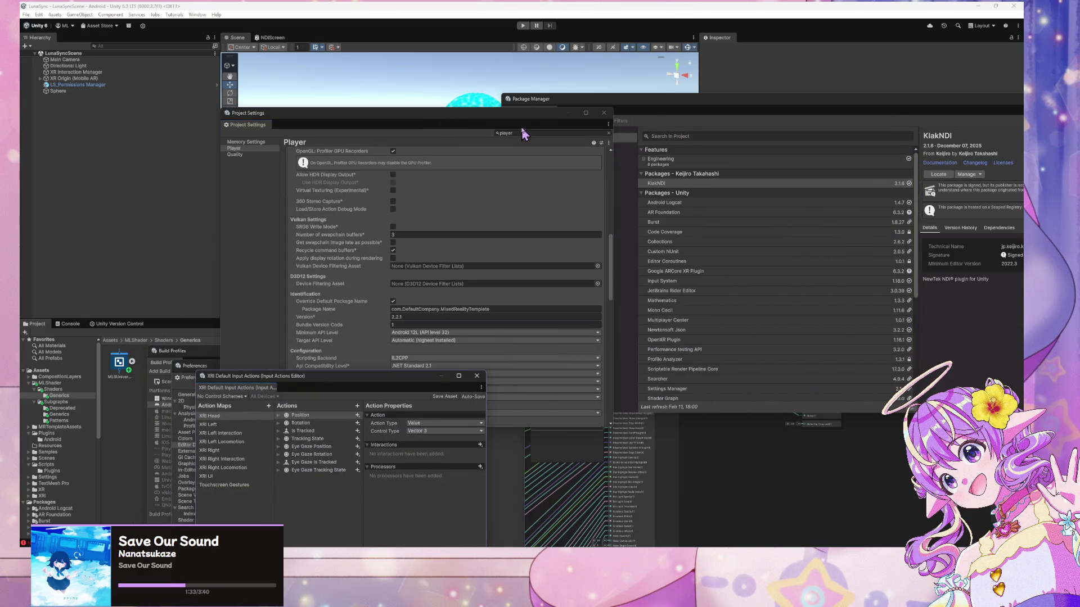
left_click_drag(523, 134, 320, 129)
mouse_move(612, 101)
left_mouse_down()
mouse_move(542, 84)
mouse_move(791, 175)
left_mouse_up()
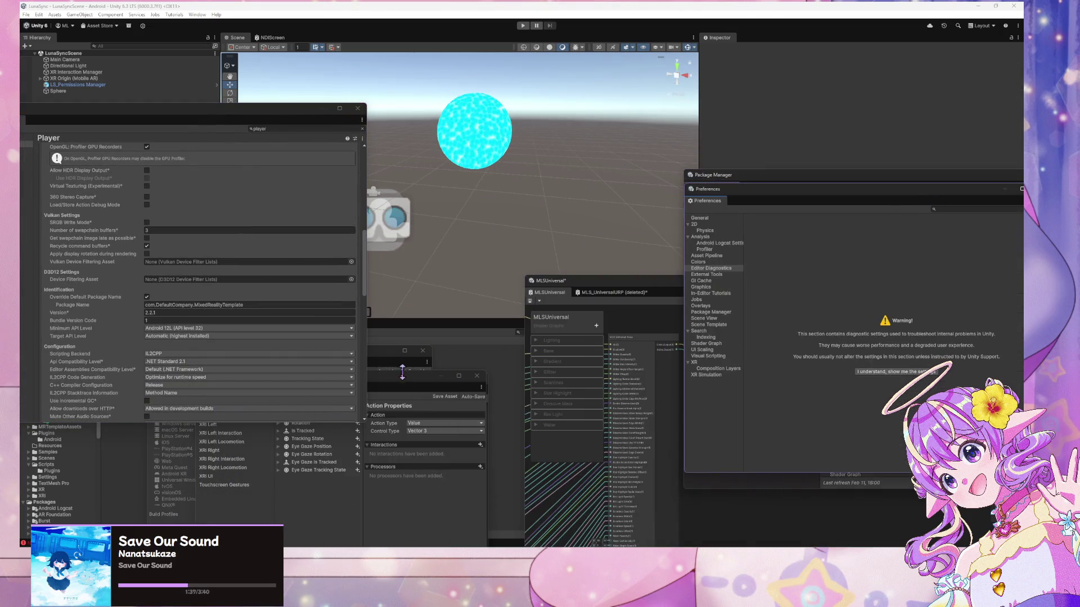
mouse_move(402, 371)
left_mouse_down()
mouse_move(618, 225)
mouse_move(680, 166)
left_mouse_up()
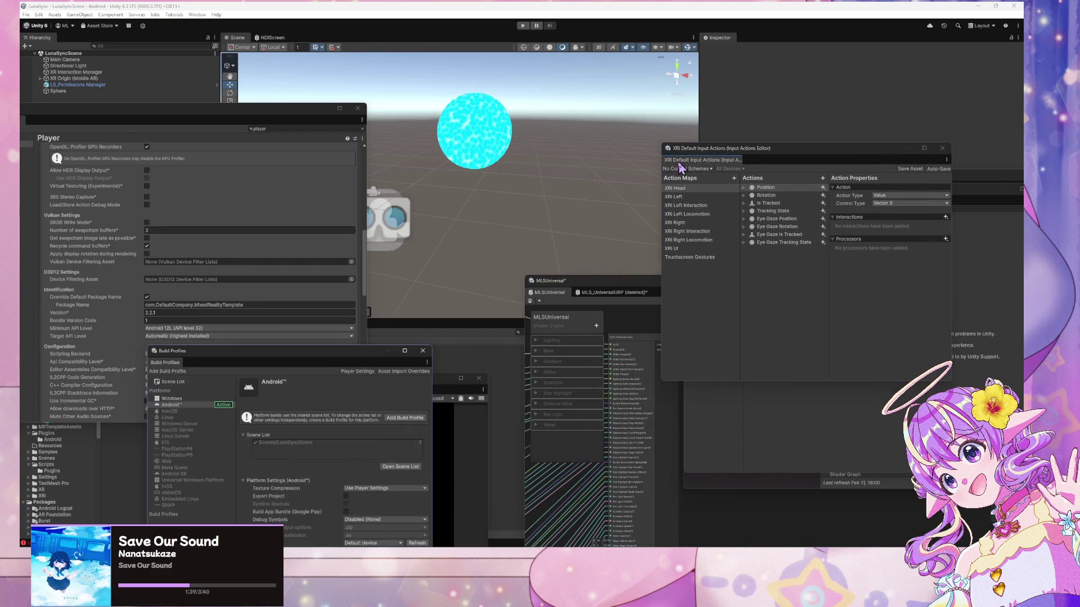
left_click_drag(331, 349, 510, 169)
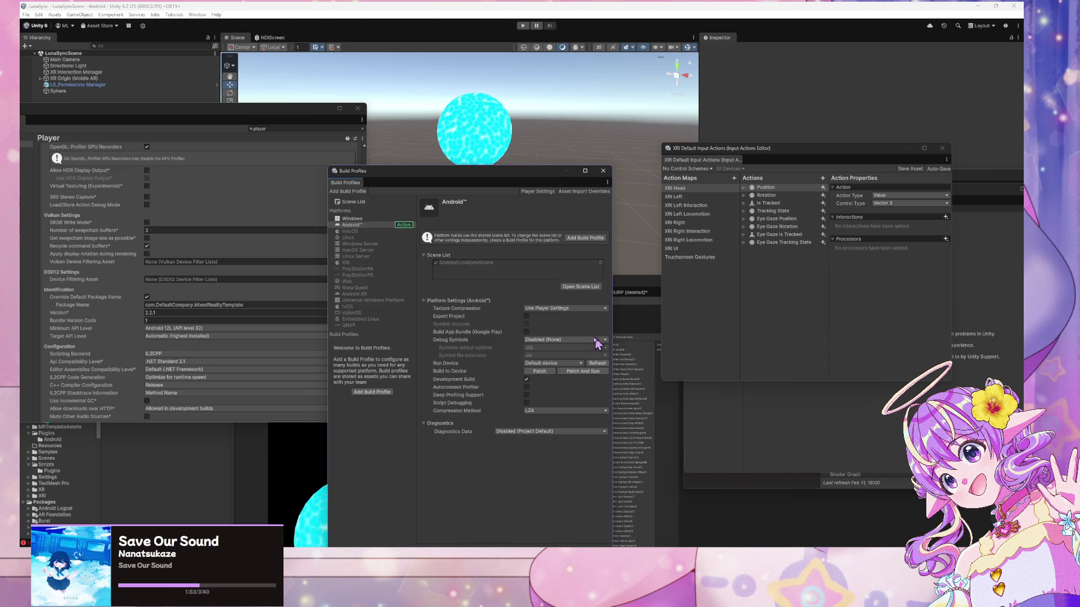
left_click(585, 371)
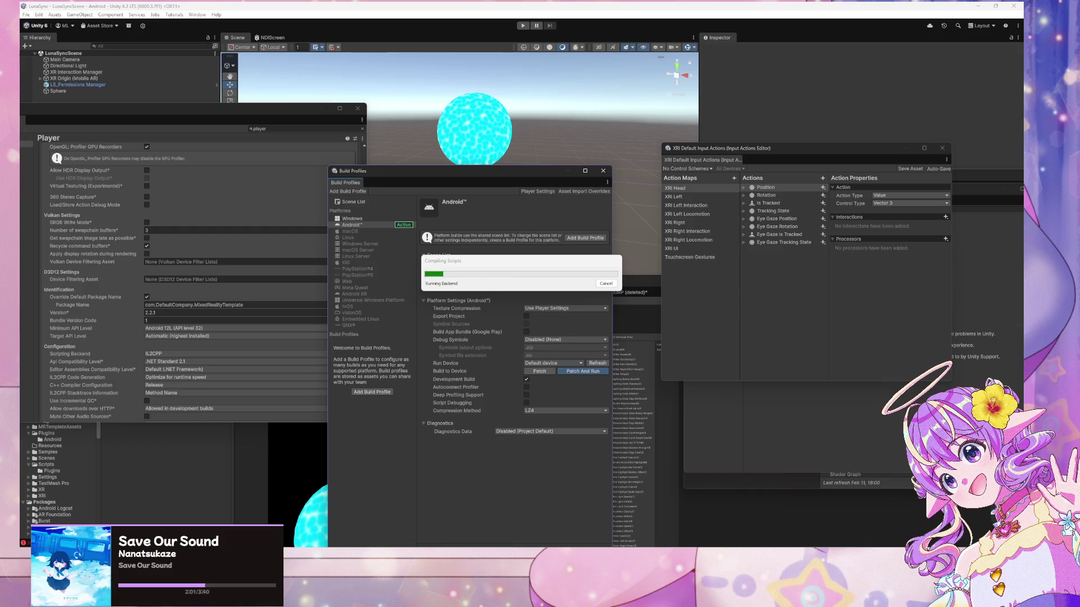
Switch to the Unity Manual browser and move it down to uncover the editor
key("alt+Tab")
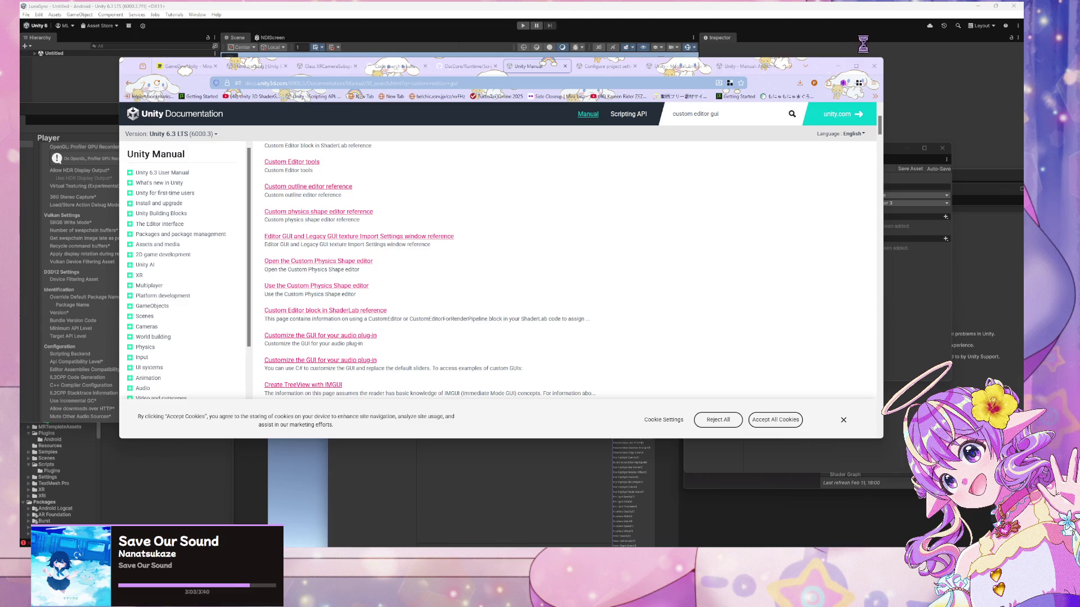
mouse_move(831, 67)
left_mouse_down()
mouse_move(556, 346)
mouse_move(823, 343)
left_mouse_up()
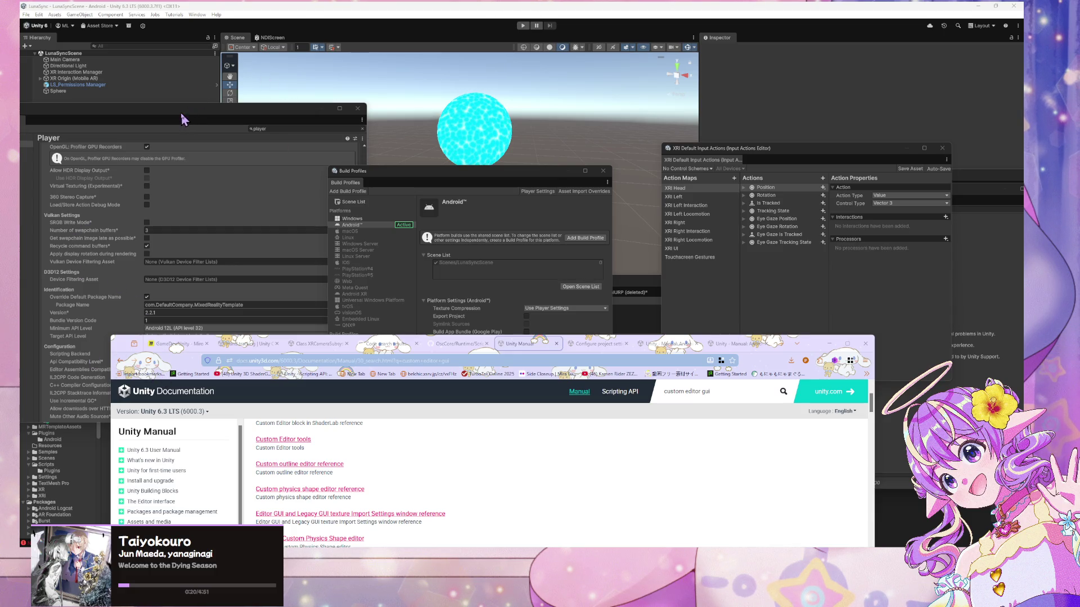
Move the Player settings window to the lower right
mouse_move(188, 117)
left_mouse_down()
mouse_move(231, 147)
mouse_move(774, 213)
mouse_move(726, 232)
left_mouse_up()
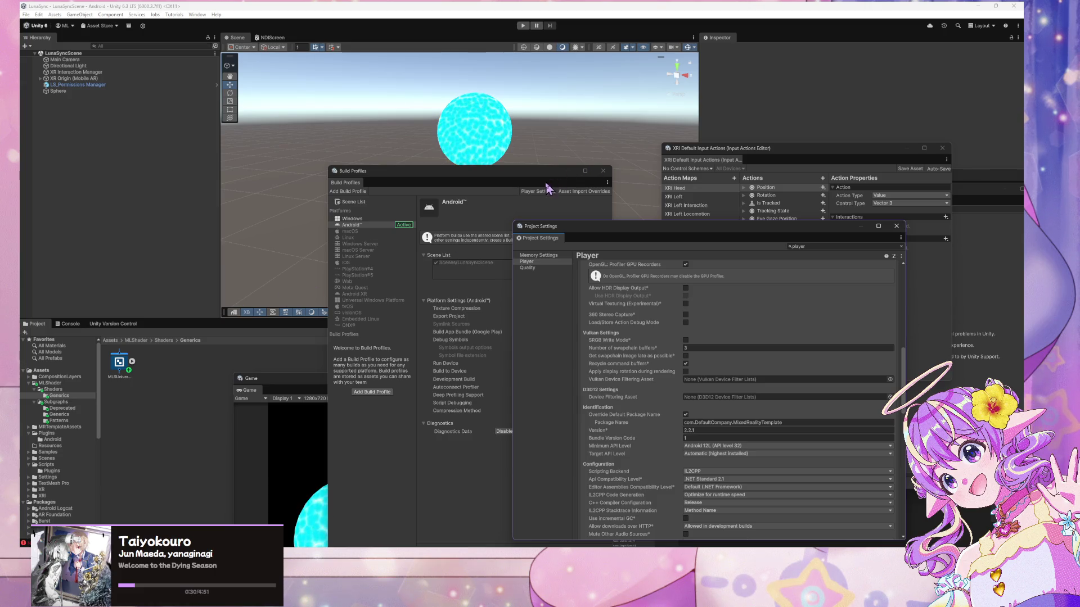
Bring Build Profiles forward, expand XR Origin, and inspect Camera Offset, XR Origin and XR Interaction Manager
left_click_drag(499, 180, 499, 154)
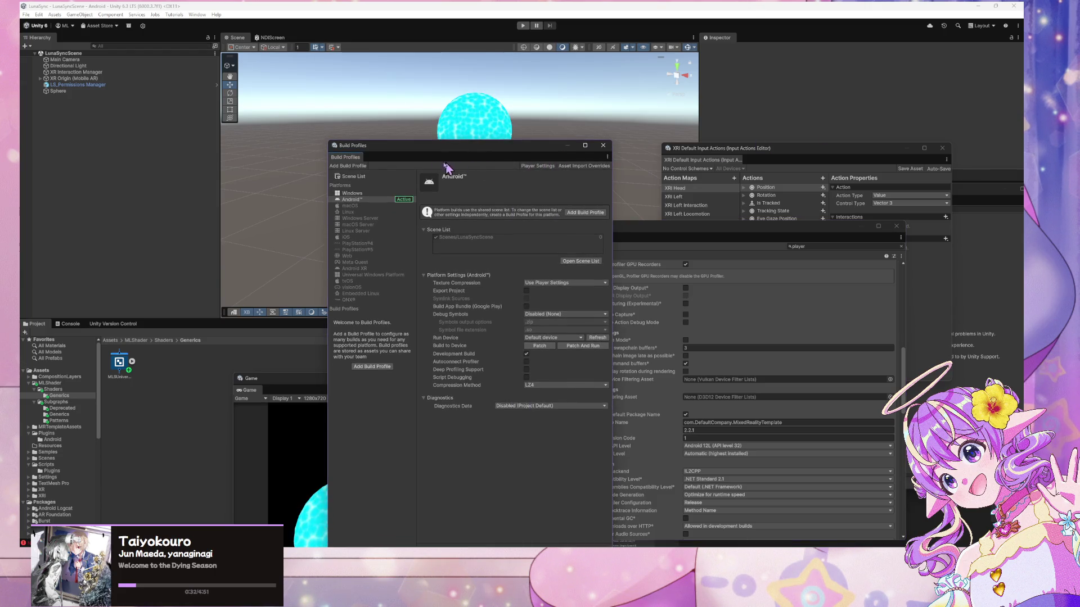
left_click(41, 78)
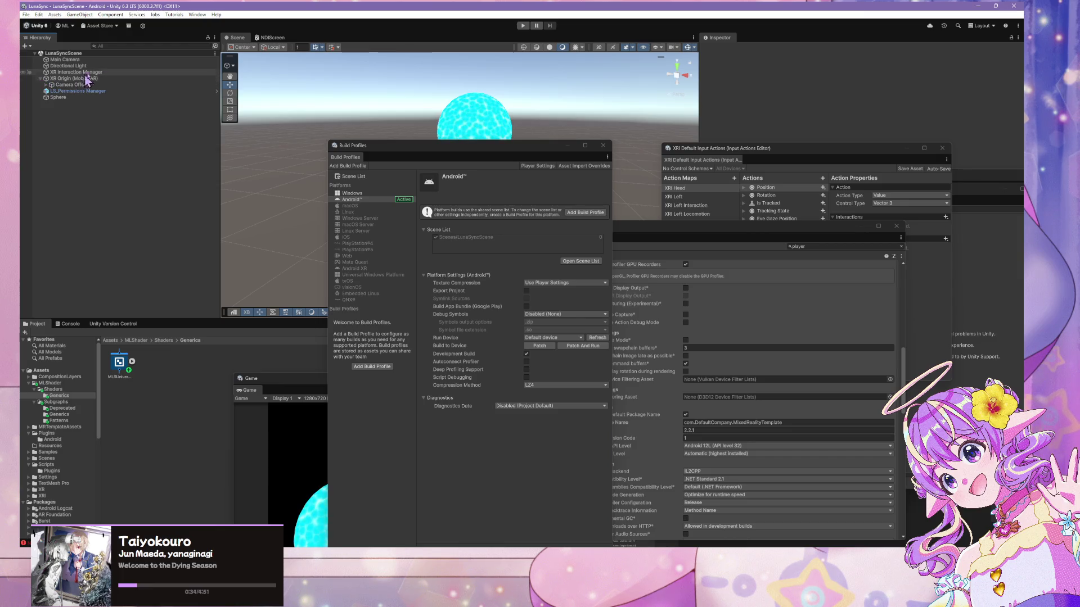
left_click(107, 84)
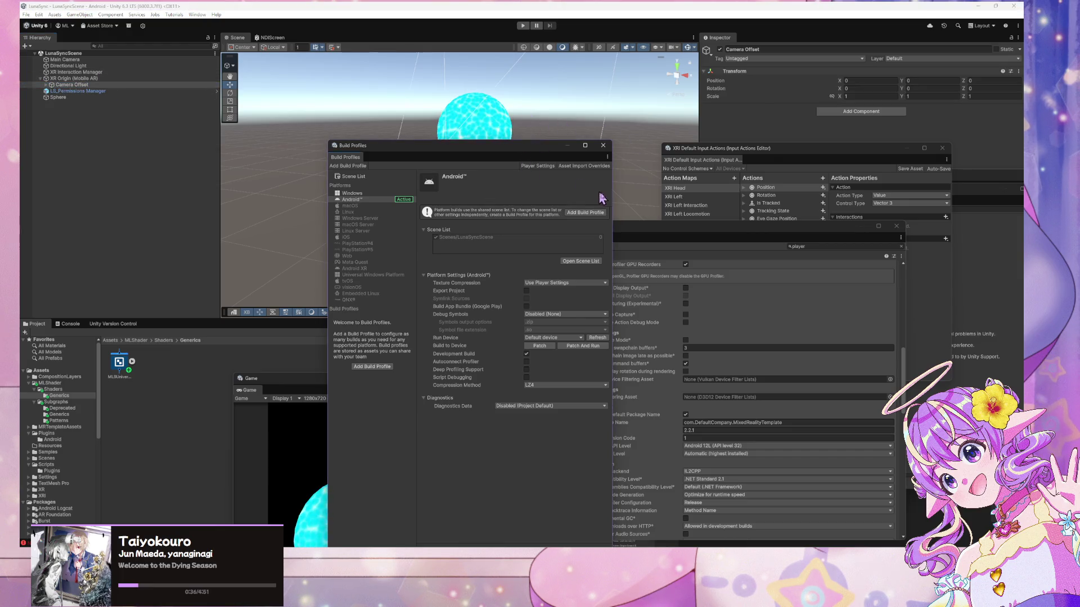
left_click(90, 79)
left_click(94, 72)
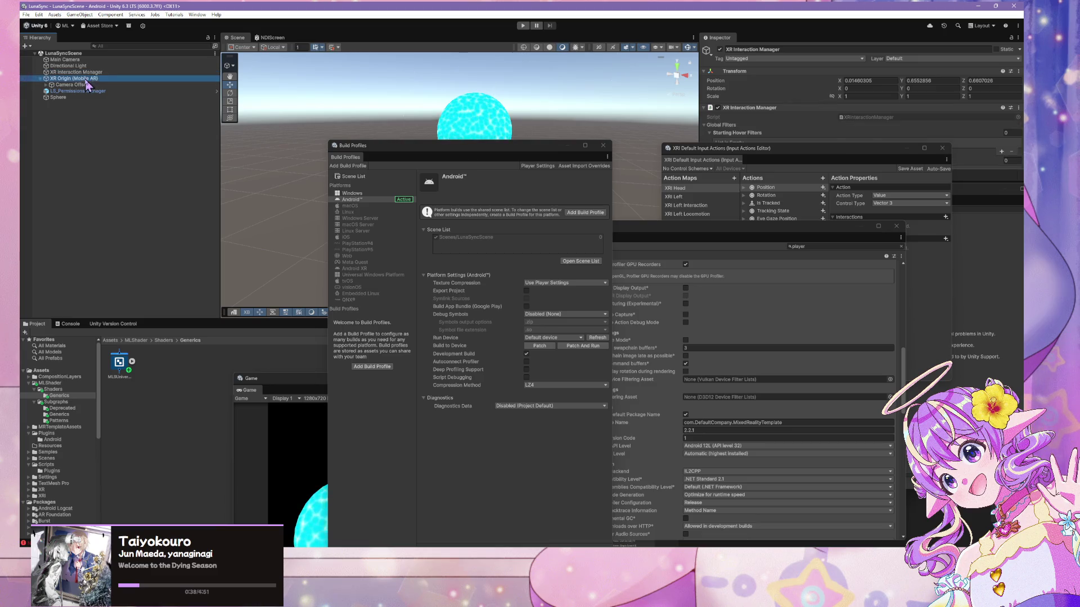
Move the Input Actions, Package Manager and Preferences windows aside and return to the browser
left_click_drag(746, 147, 774, 312)
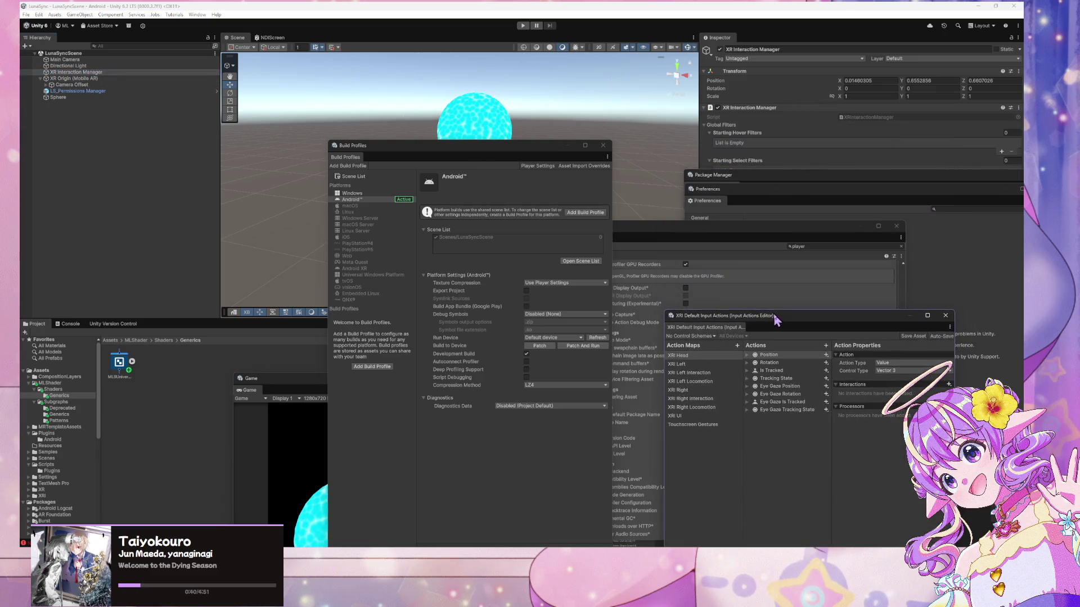
left_click_drag(736, 197, 472, 329)
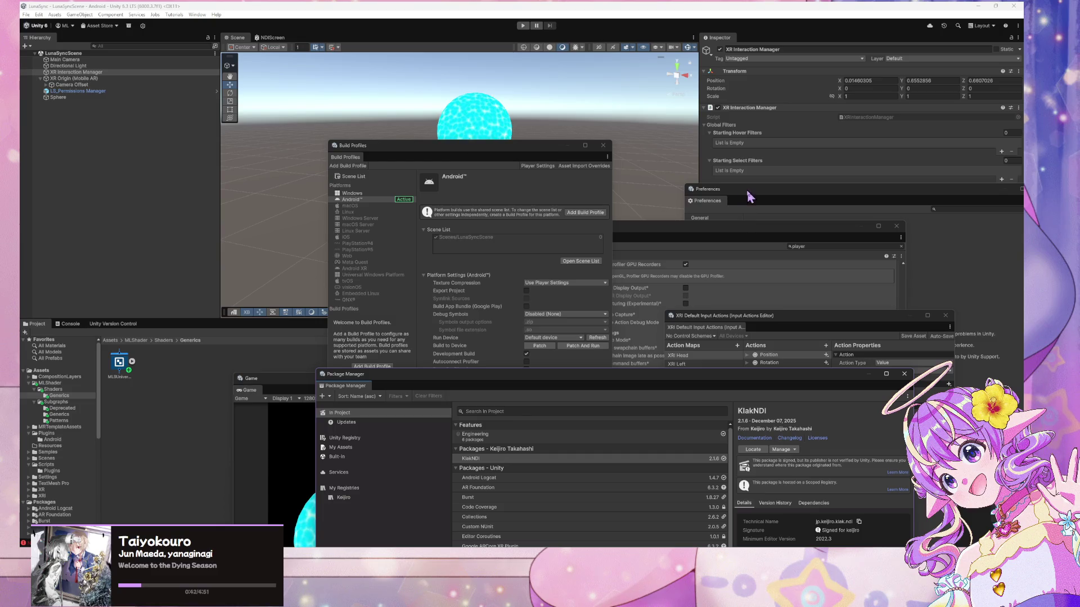
left_click_drag(749, 197, 308, 336)
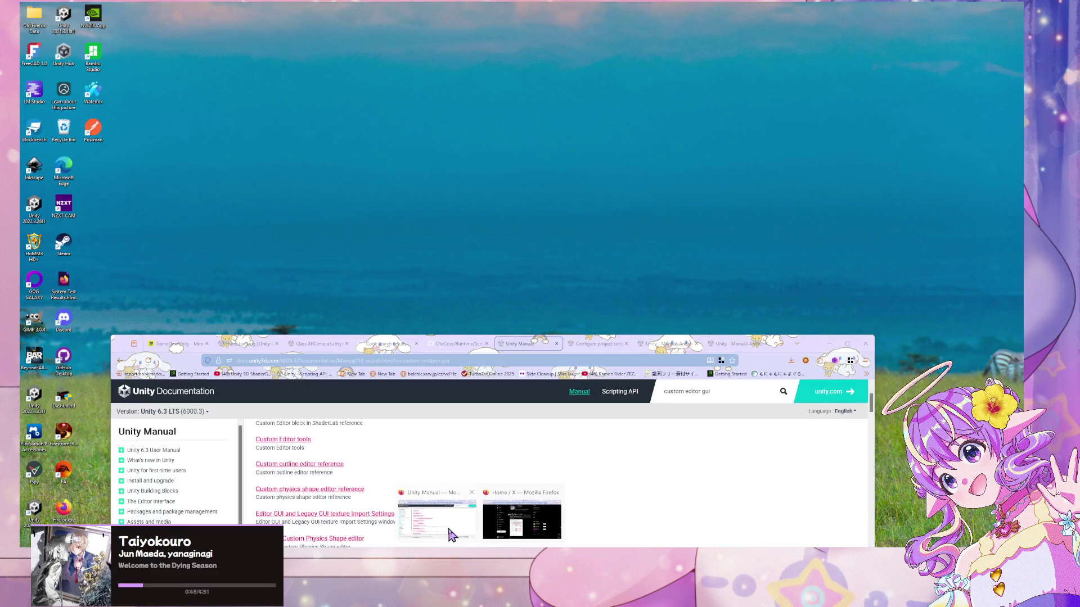
left_click(433, 515)
left_click(388, 344)
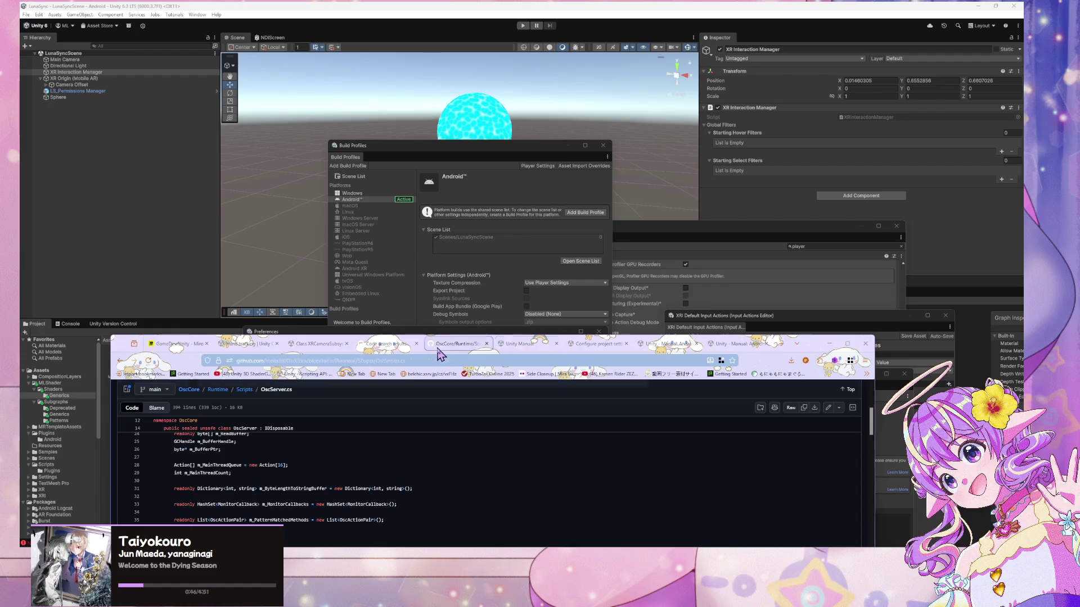
Switch to the Android Player settings manual page and move the browser window up
left_click(318, 344)
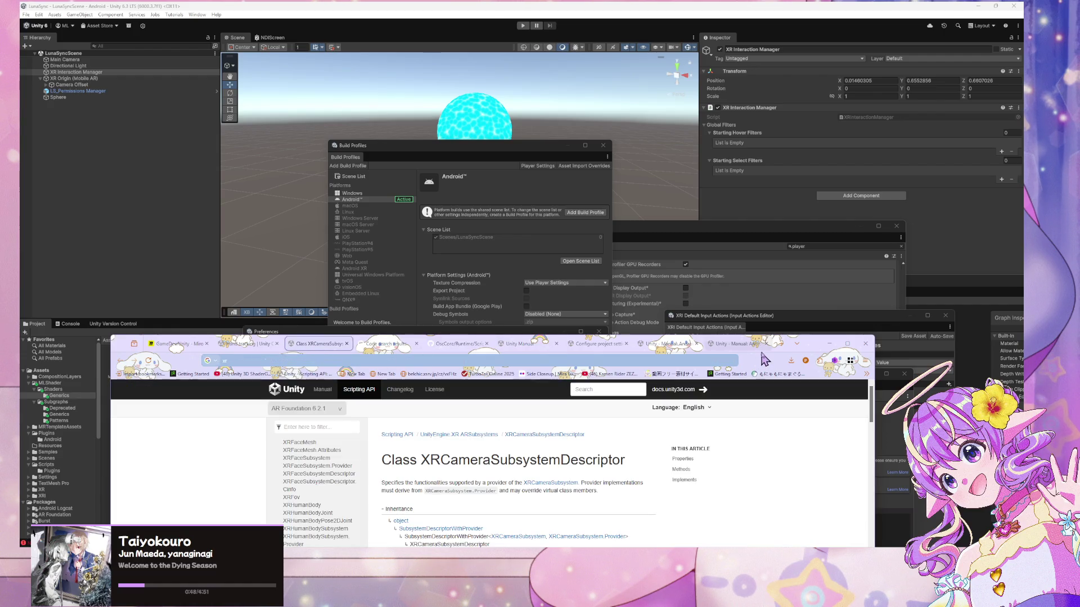
left_click(732, 344)
mouse_move(802, 340)
left_mouse_down()
mouse_move(709, 112)
mouse_move(835, 163)
left_mouse_up()
Search Google for 'set up xr android unity' and open the 'XR project set up' manual page
key("ctrl+l")
type("set")
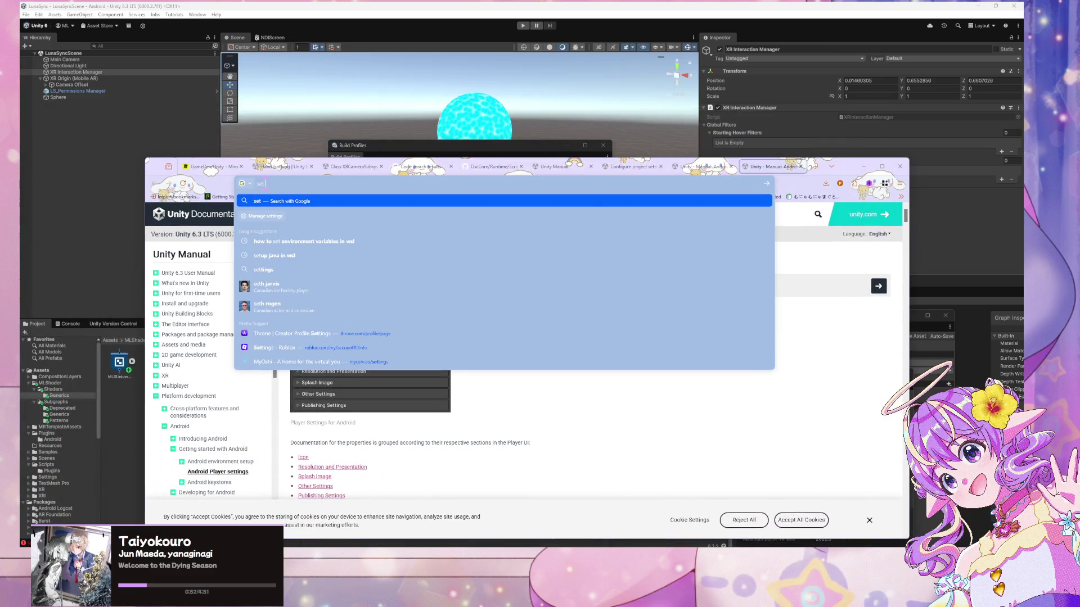
type(" up xr a")
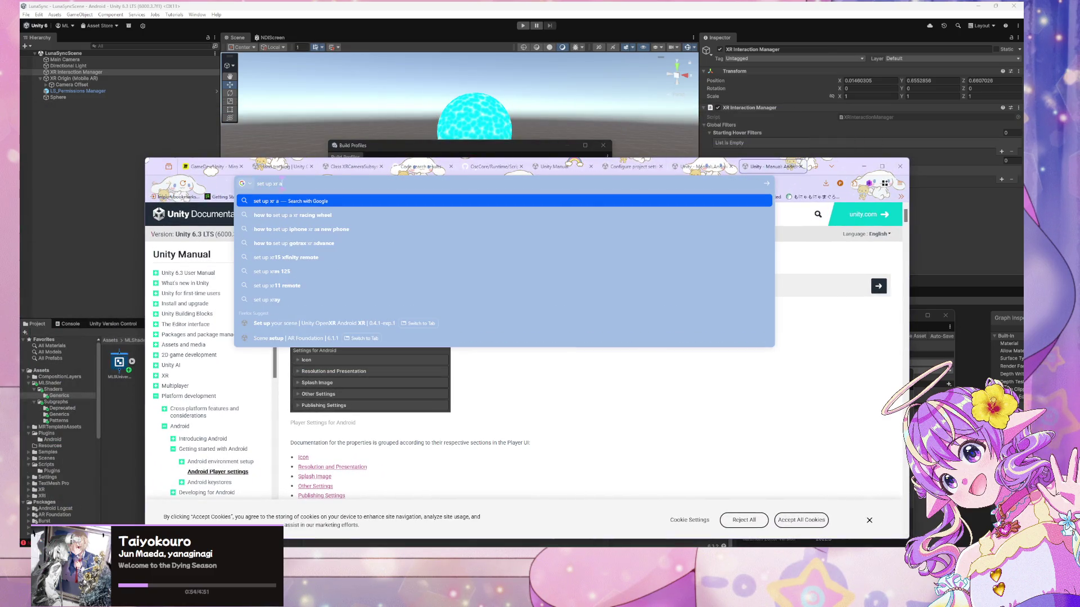
type("ndroid")
key("Return")
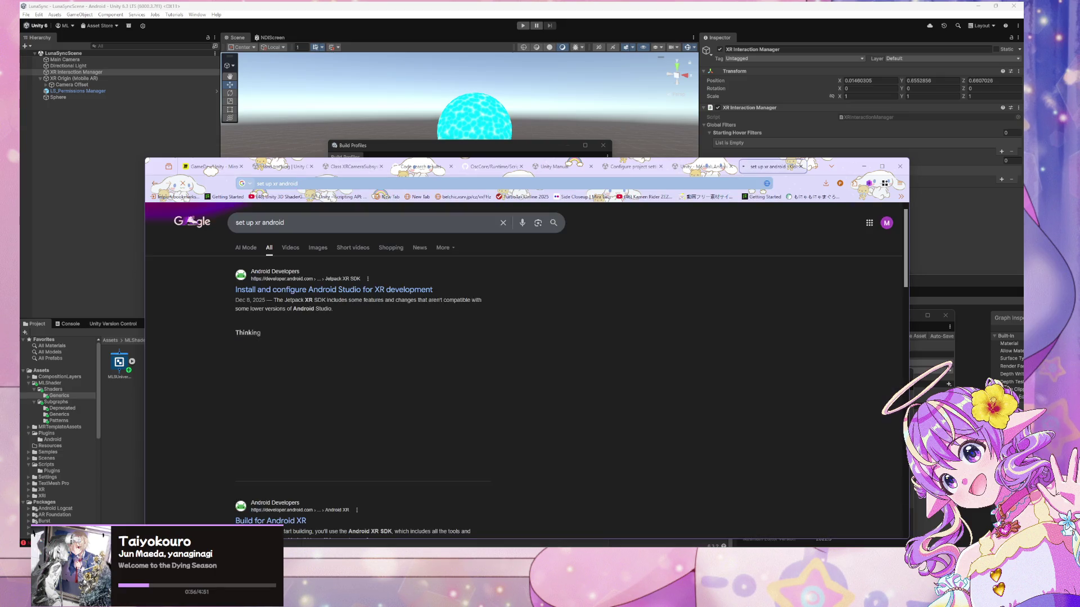
left_click(286, 222)
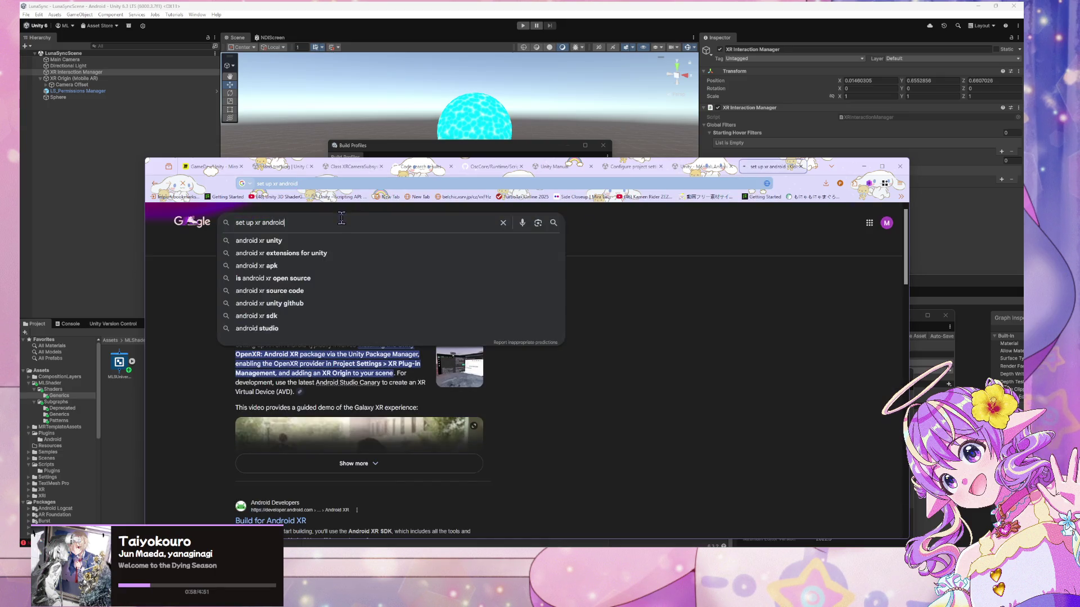
type(" unity")
key("Return")
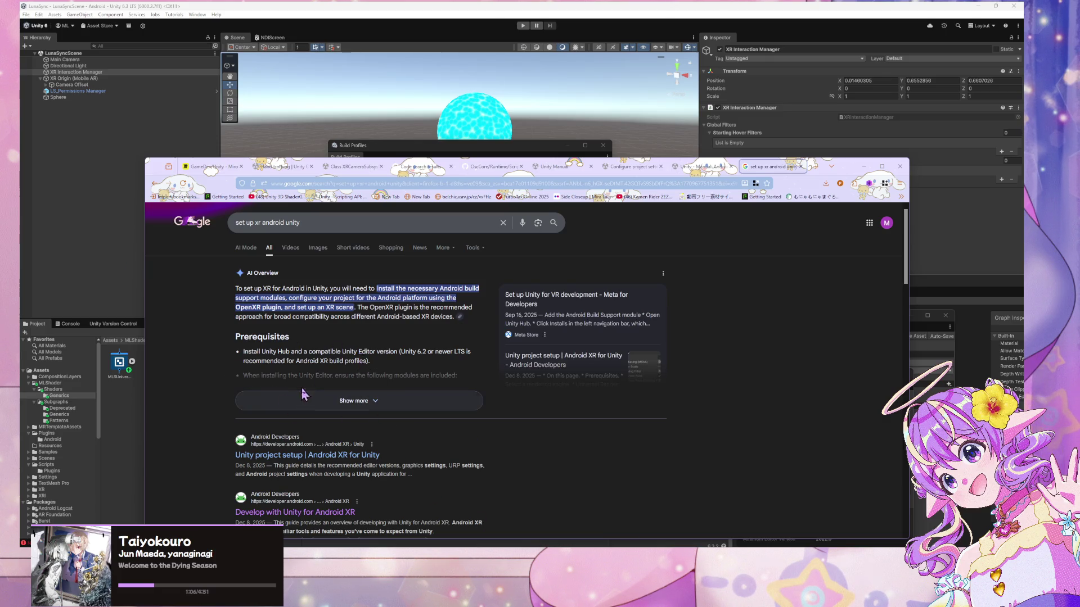
scroll(400, 403, "down", 5)
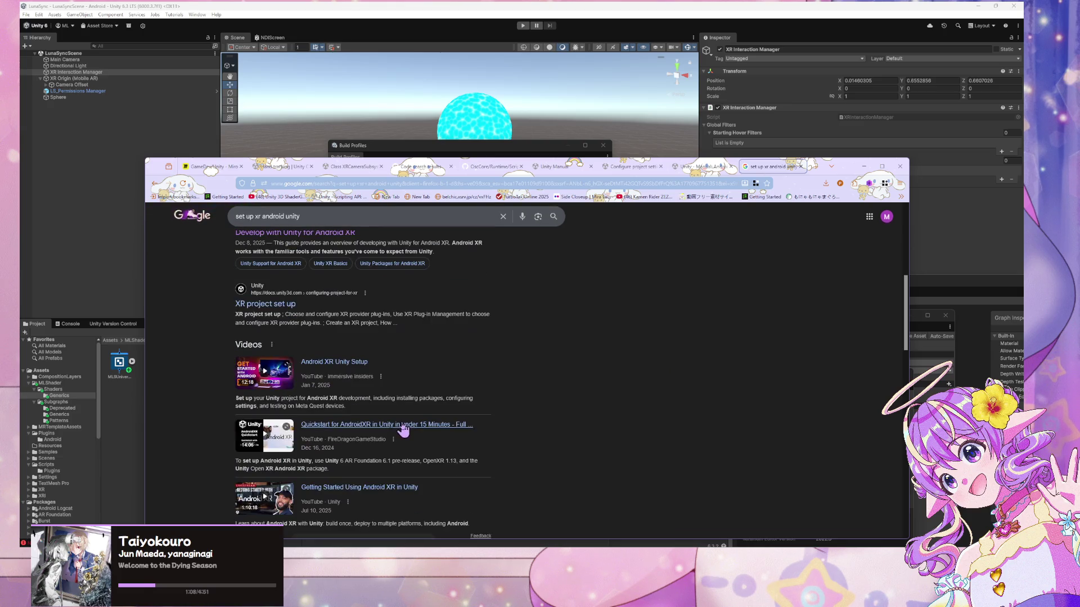
left_click(288, 306)
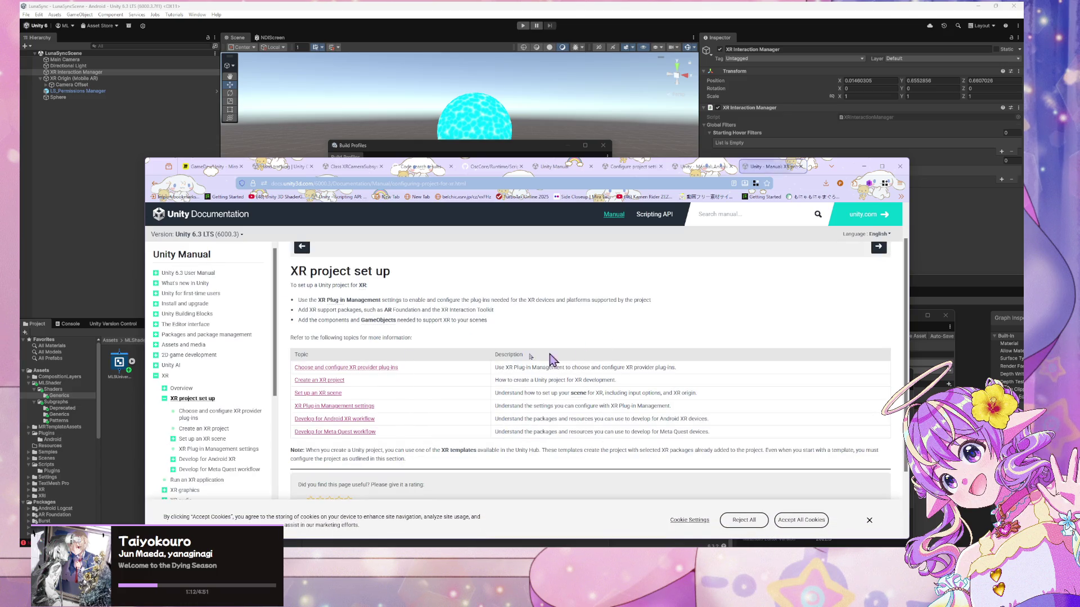
Open 'Set up an XR scene' and read its steps, including adding XR Origin
scroll(325, 370, "down", 1)
left_click(313, 353)
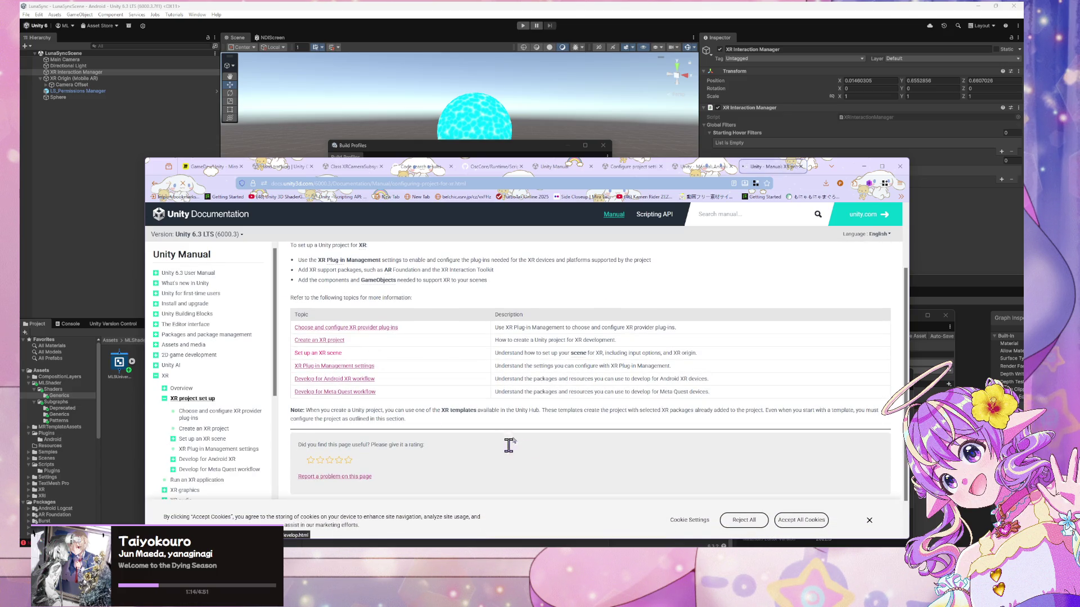
scroll(506, 388, "down", 2)
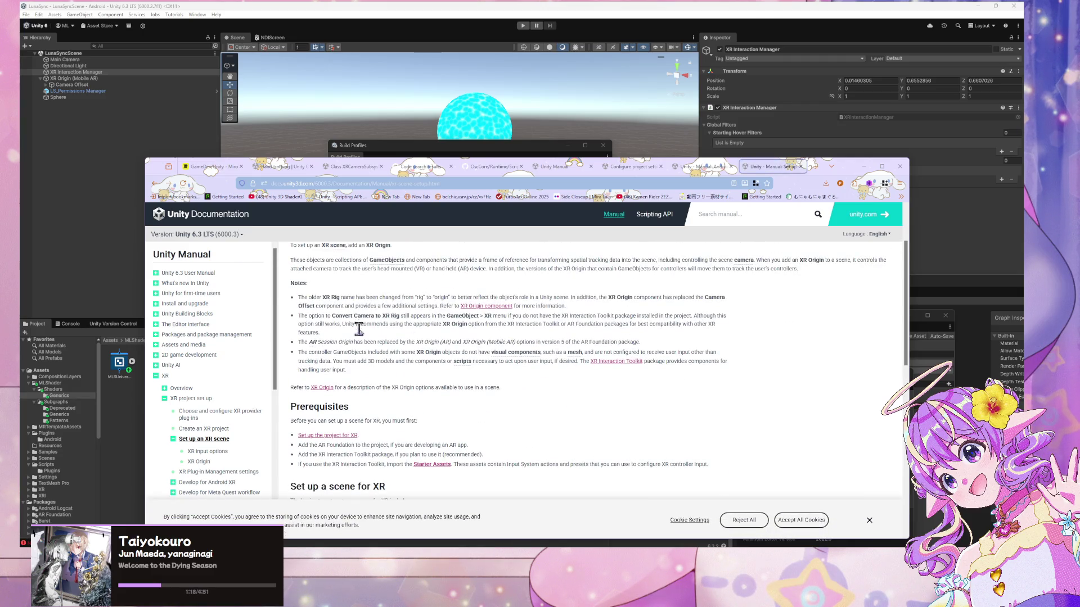
scroll(408, 354, "down", 3)
scroll(408, 354, "up", 1)
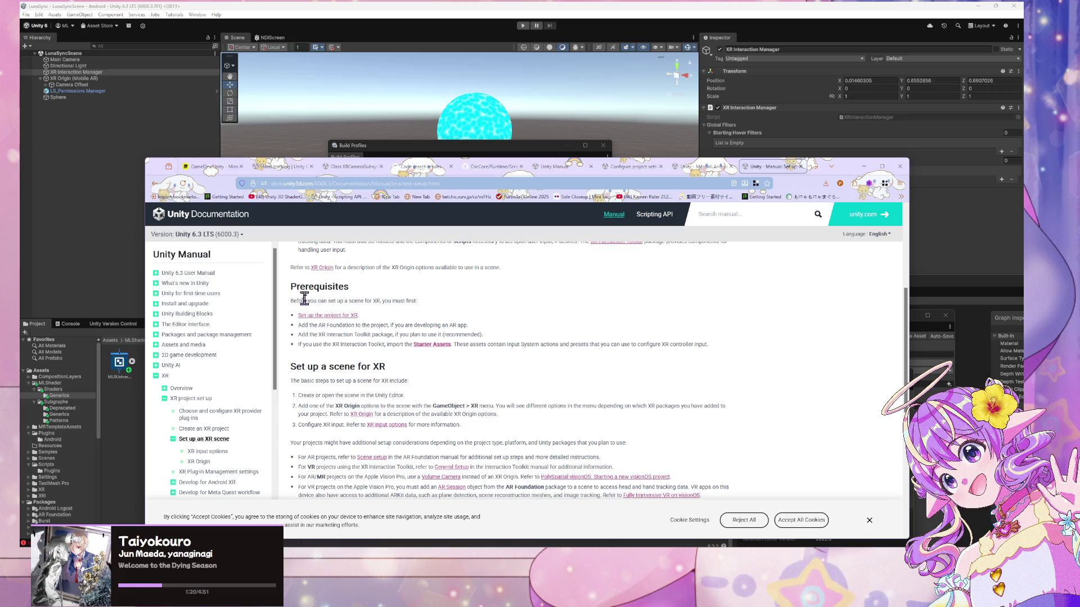
mouse_move(302, 301)
left_mouse_down()
mouse_move(363, 301)
mouse_move(315, 329)
mouse_move(344, 338)
mouse_move(337, 358)
left_mouse_up()
left_click(340, 360)
scroll(336, 403, "down", 2)
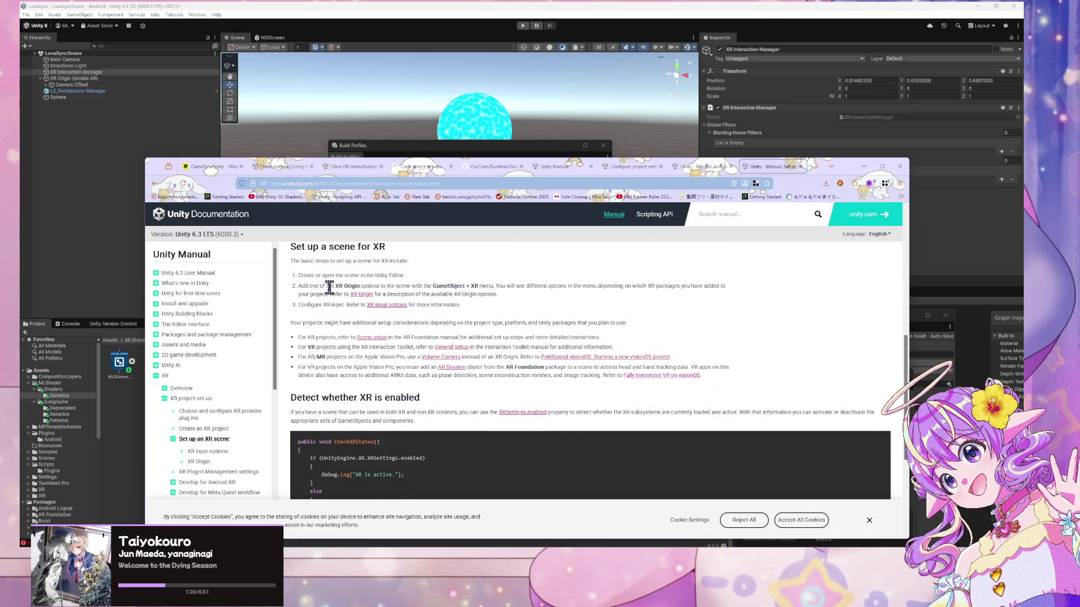
left_click_drag(329, 287, 529, 303)
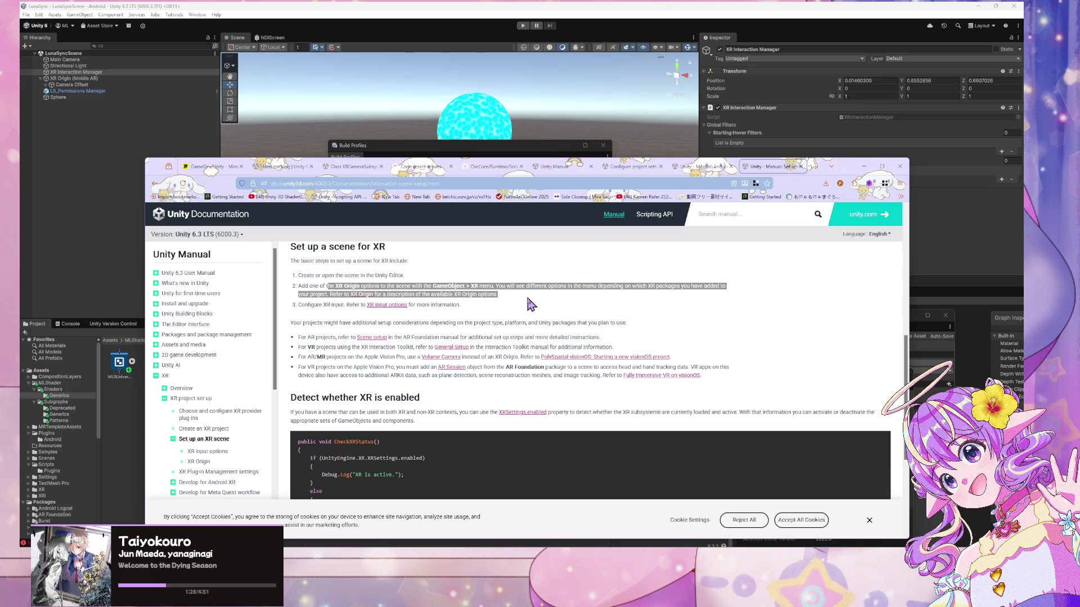
left_click_drag(303, 304, 419, 313)
left_click(396, 323)
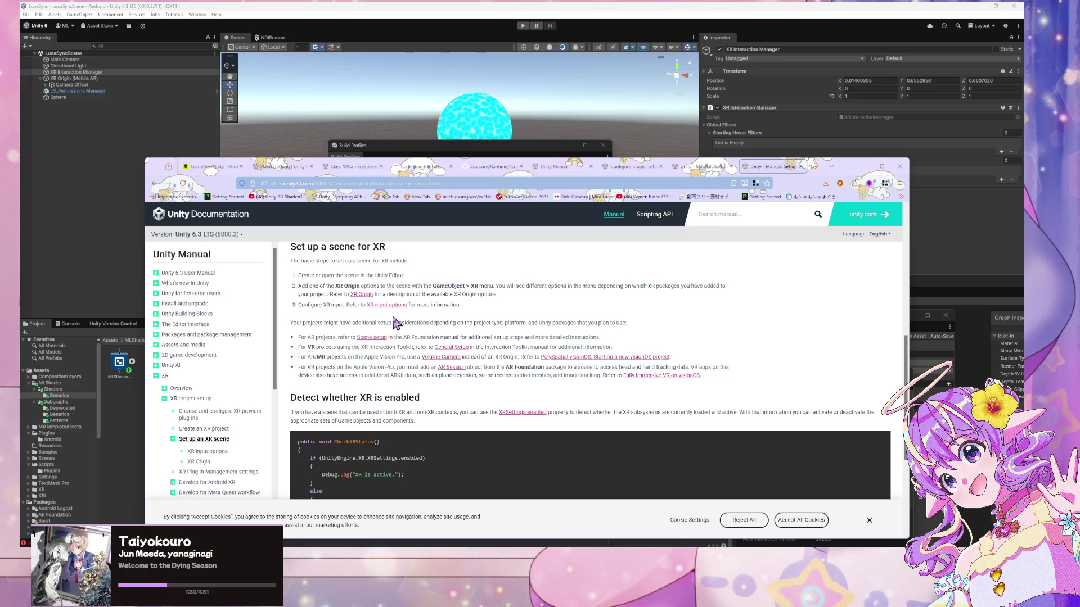
Open the XR input options page in a new tab and scroll through it
middle_click(398, 308)
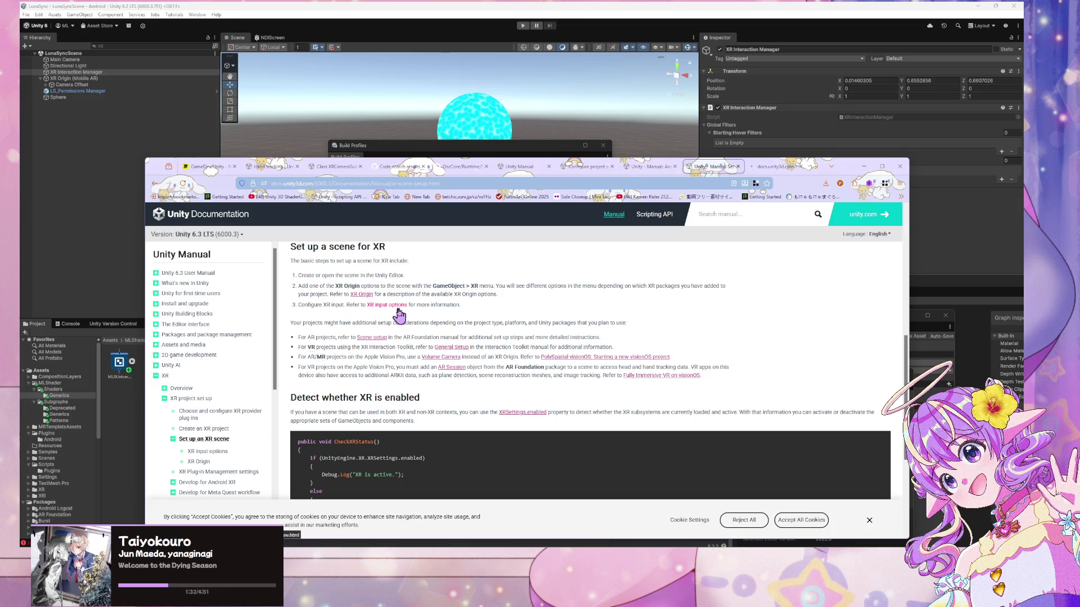
left_click(773, 169)
scroll(497, 336, "down", 3)
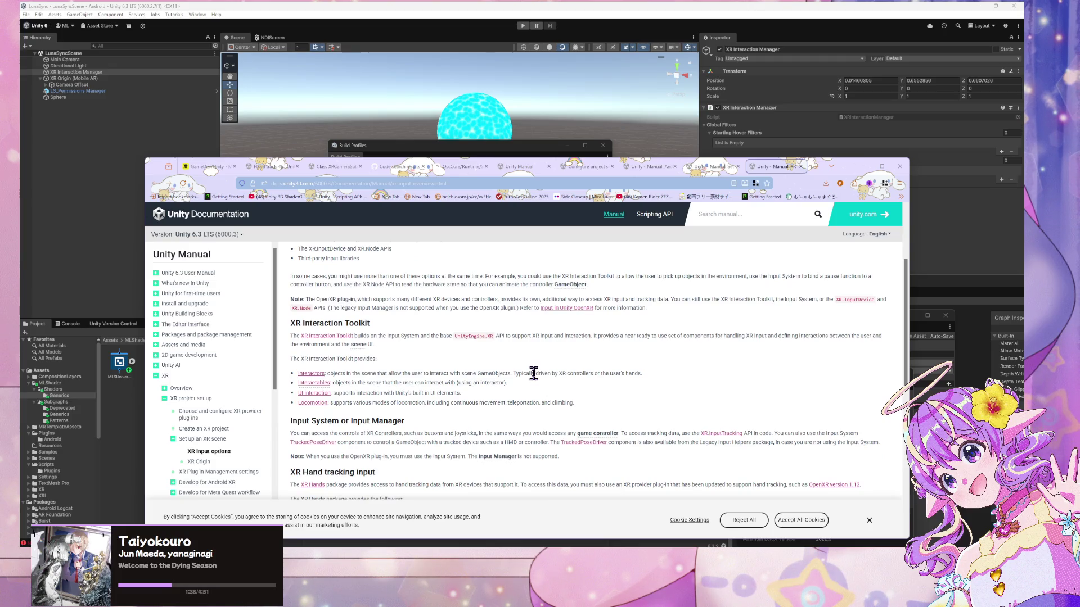
scroll(374, 383, "down", 3)
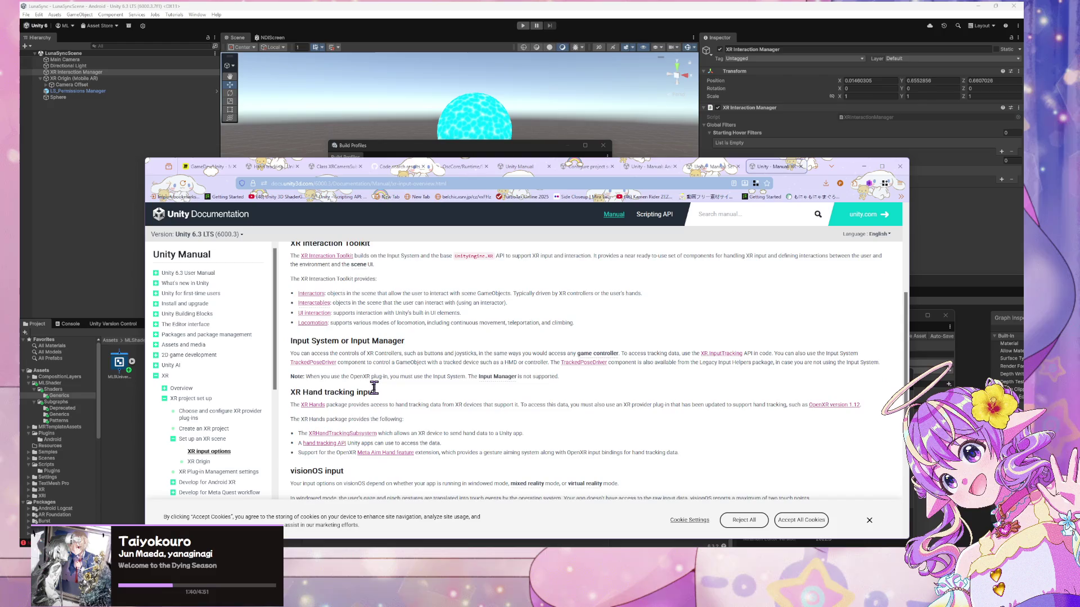
scroll(374, 388, "up", 4)
scroll(373, 388, "down", 1)
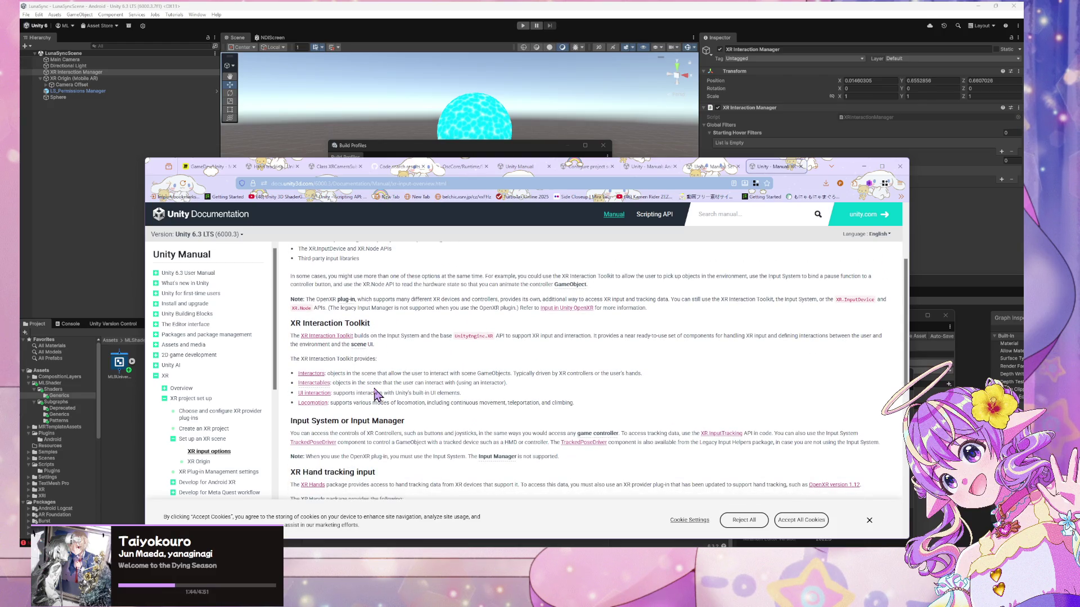
scroll(374, 390, "up", 1)
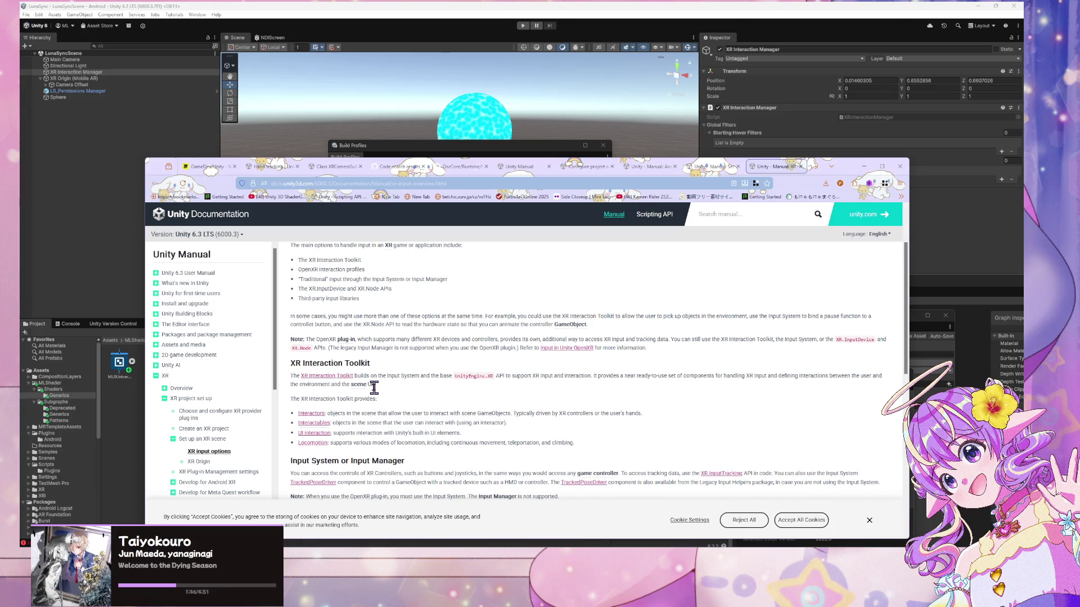
scroll(374, 388, "down", 2)
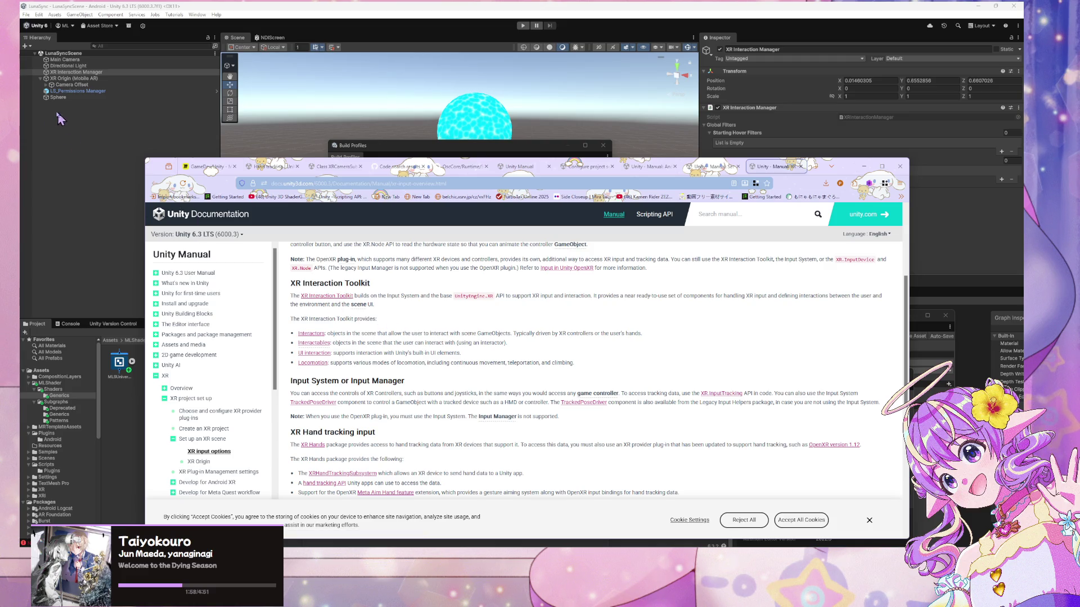
right_click(78, 115)
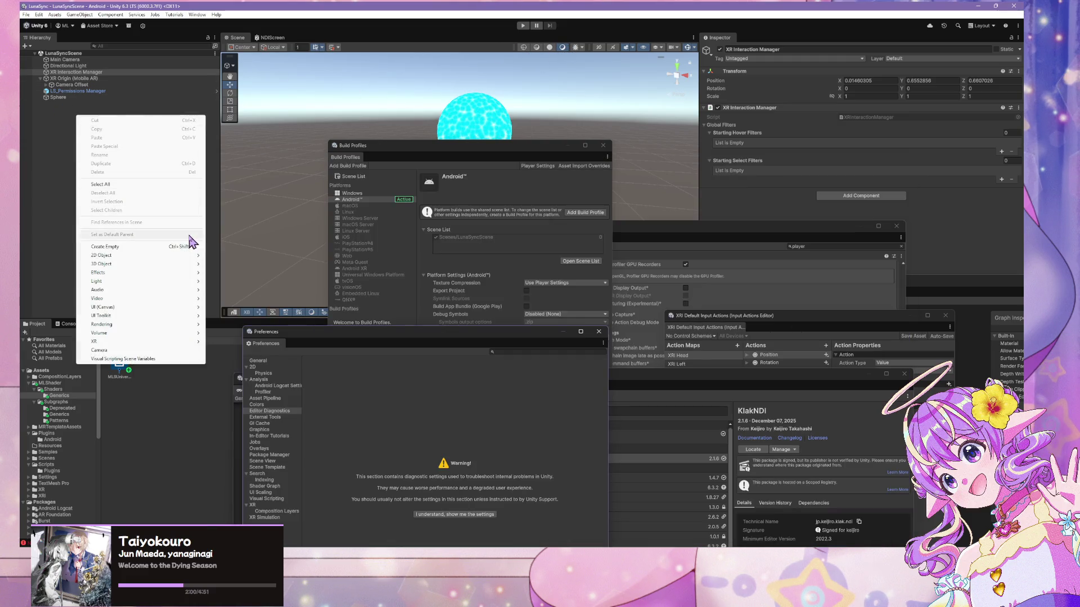
Add an AR Debug Menu (DebugMenu) canvas to the scene from the XR submenu
mouse_move(197, 343)
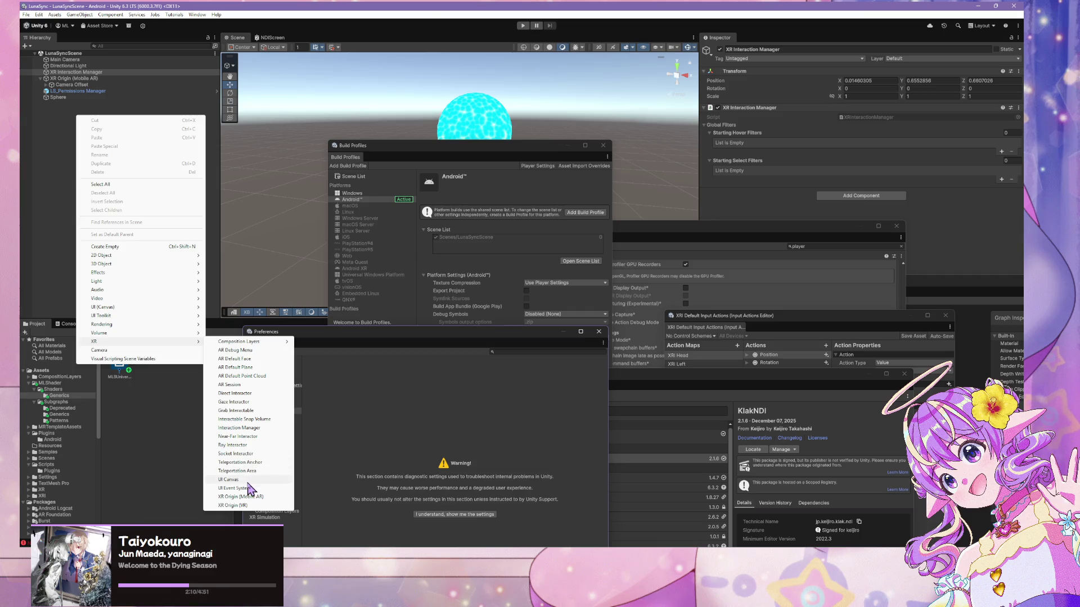
mouse_move(270, 341)
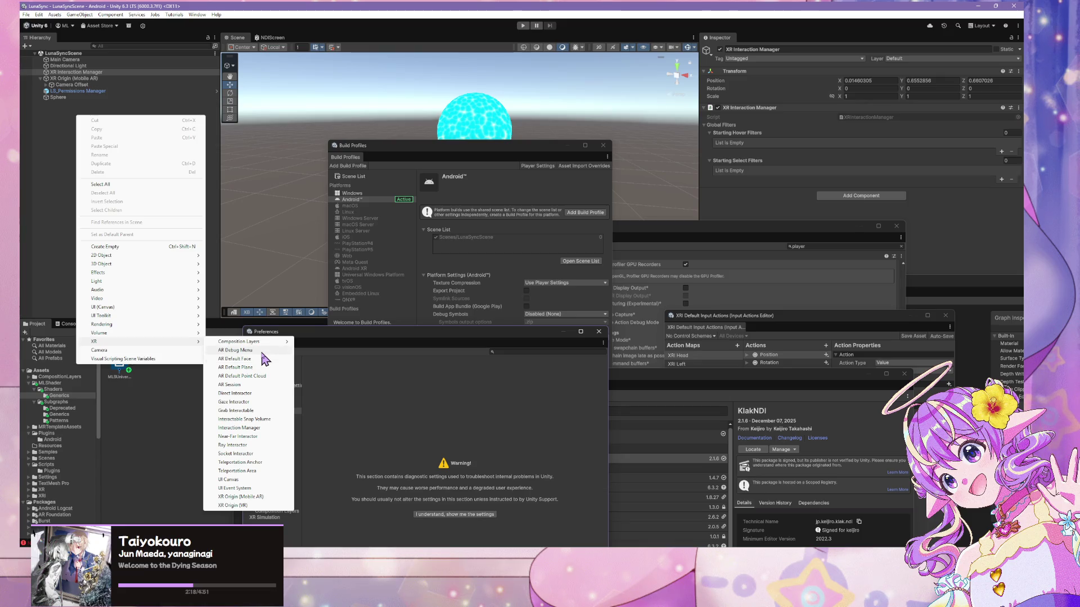
left_click(236, 350)
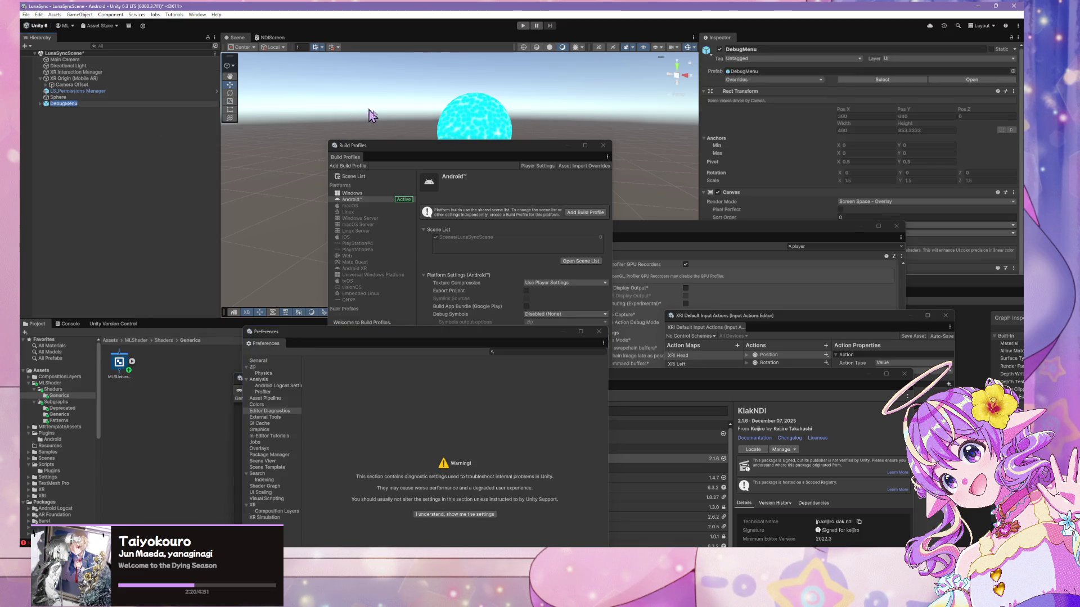
Move Player settings, Input Actions and Package Manager windows down and bring Build Profiles forward
left_click_drag(731, 227, 735, 398)
left_click_drag(781, 291, 782, 425)
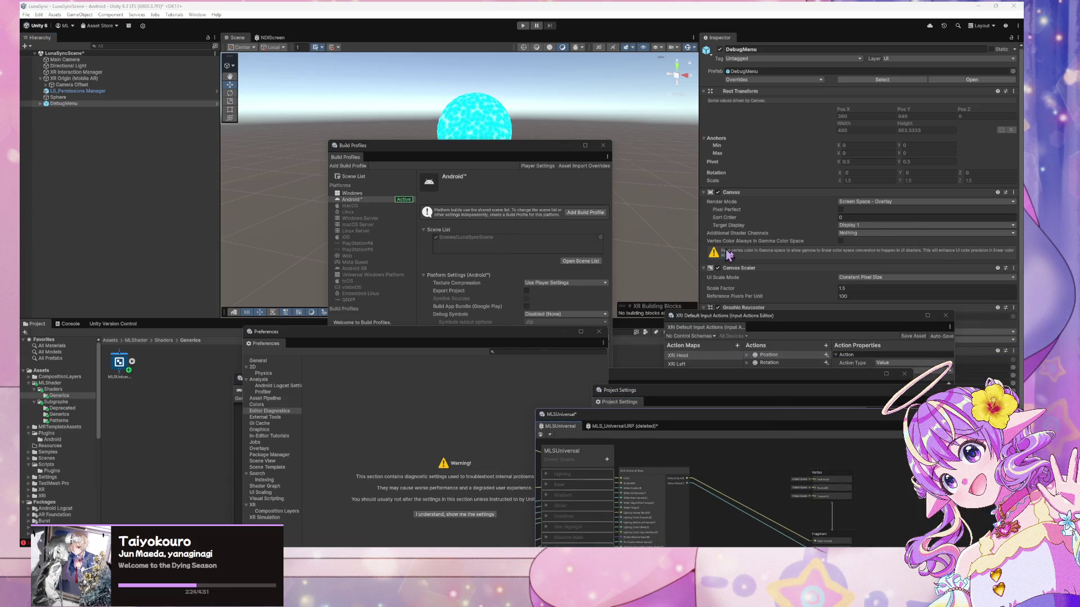
scroll(767, 253, "down", 3)
left_click_drag(794, 320, 556, 424)
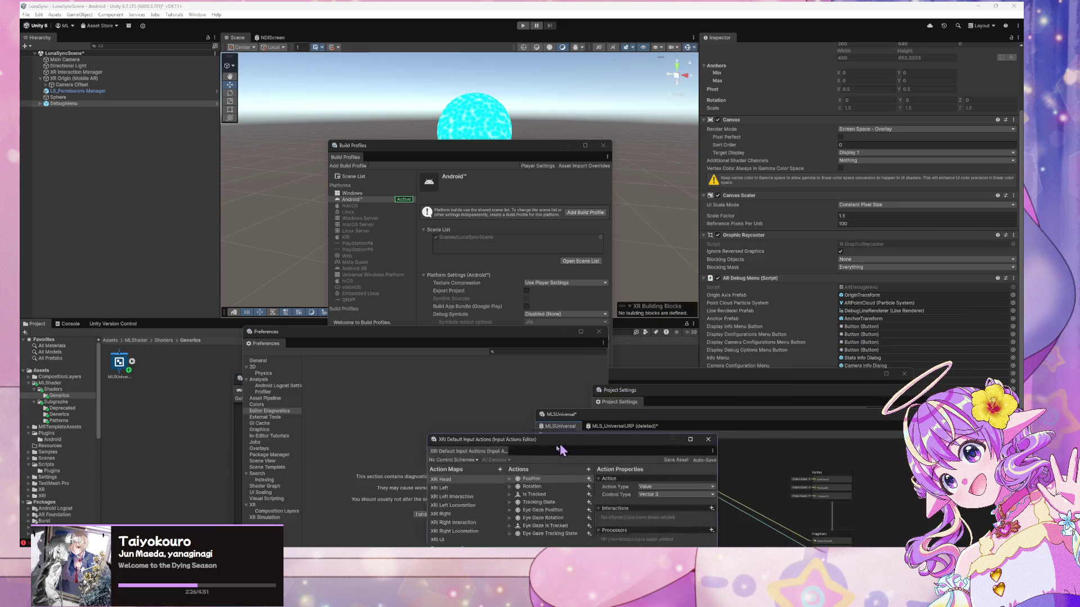
left_click(780, 384)
left_click_drag(780, 384, 655, 483)
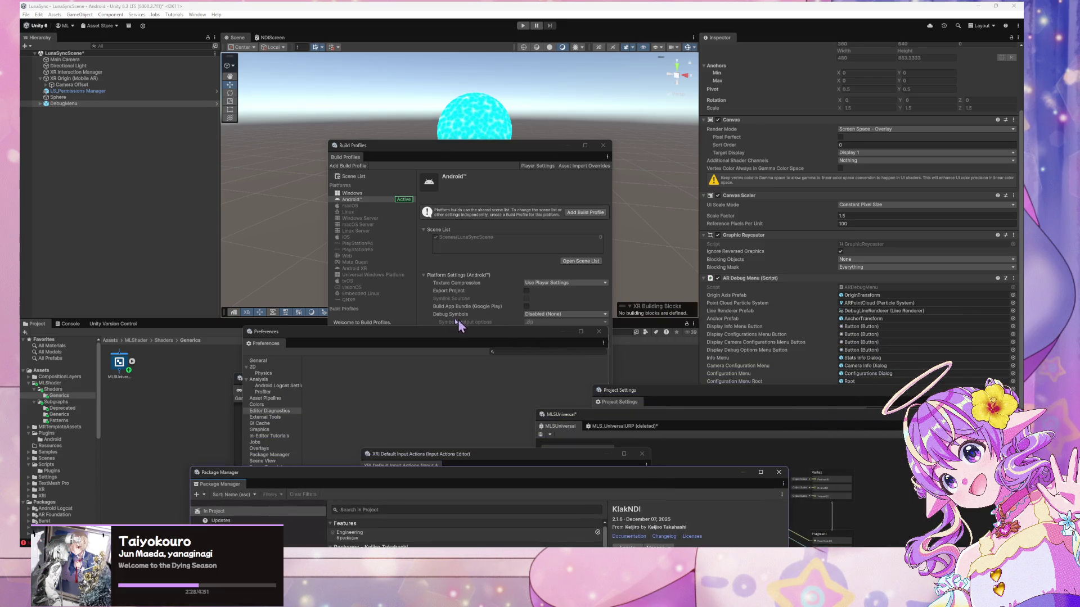
mouse_move(439, 141)
left_mouse_down()
mouse_move(599, 147)
mouse_move(667, 82)
left_mouse_up()
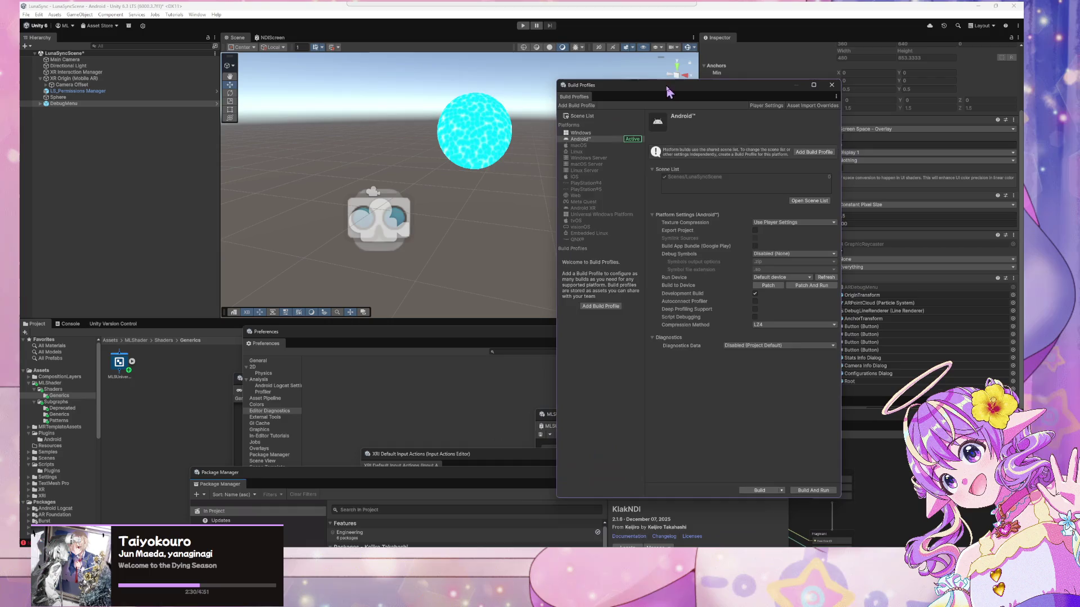
Add an XR Interaction Manager from the XR menu and move Build Profiles off the Inspector
right_click(123, 142)
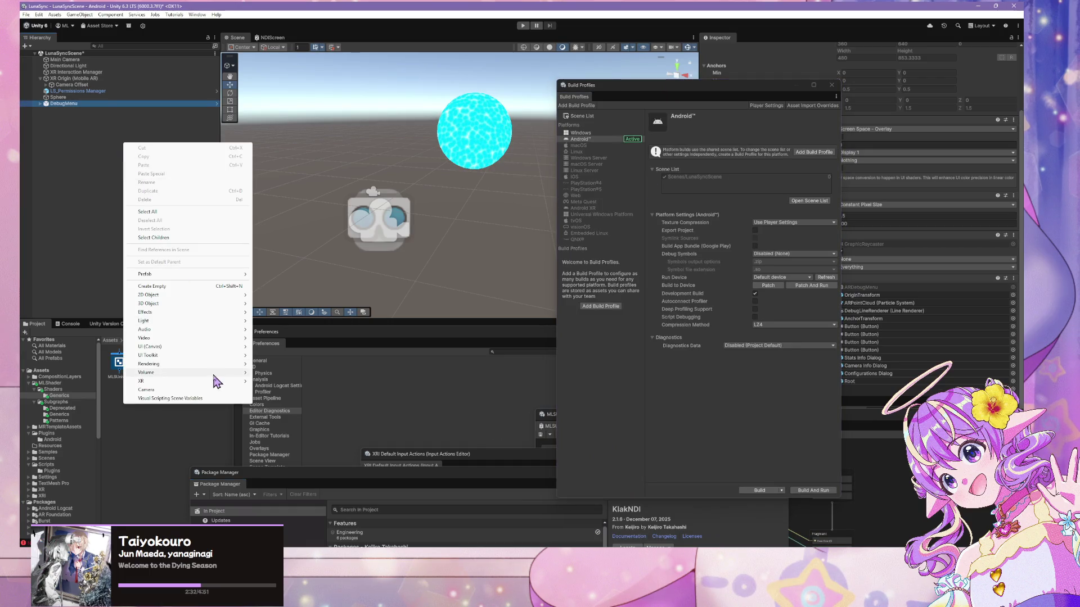
mouse_move(213, 382)
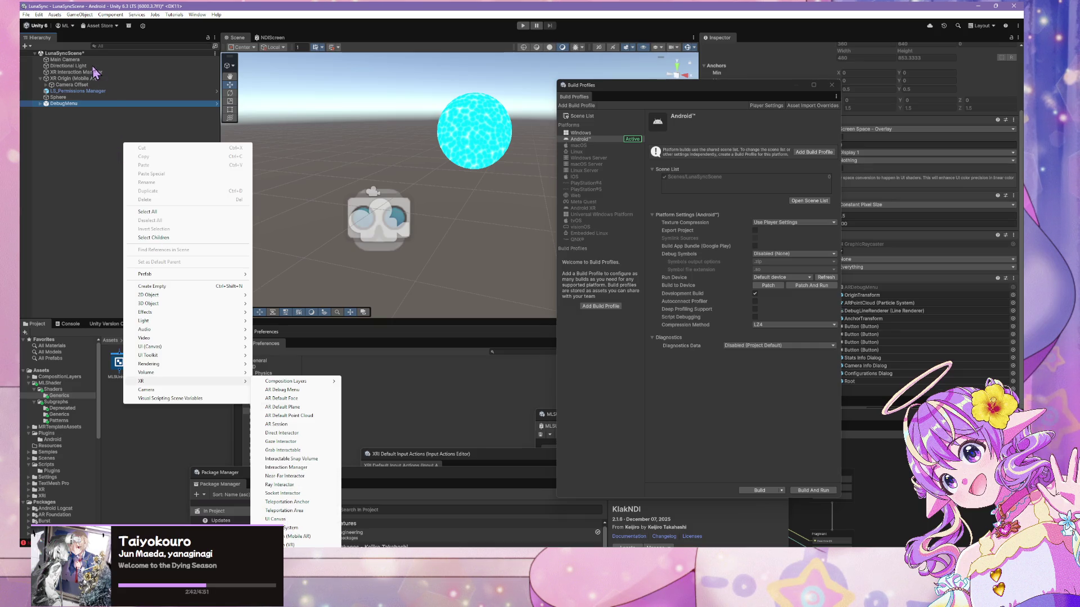
left_click(290, 468)
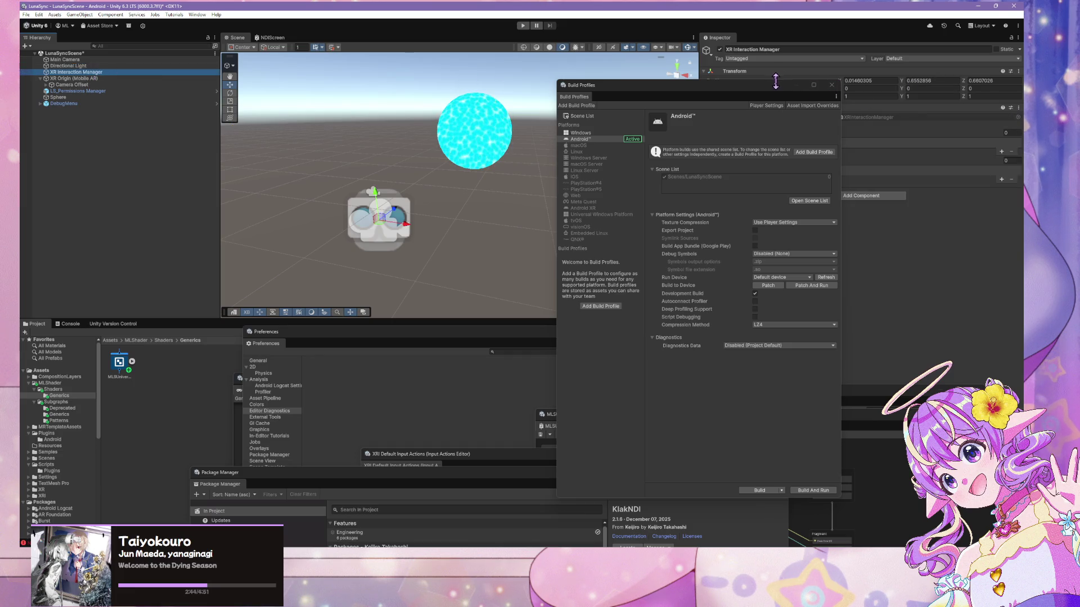
left_click_drag(811, 89, 590, 305)
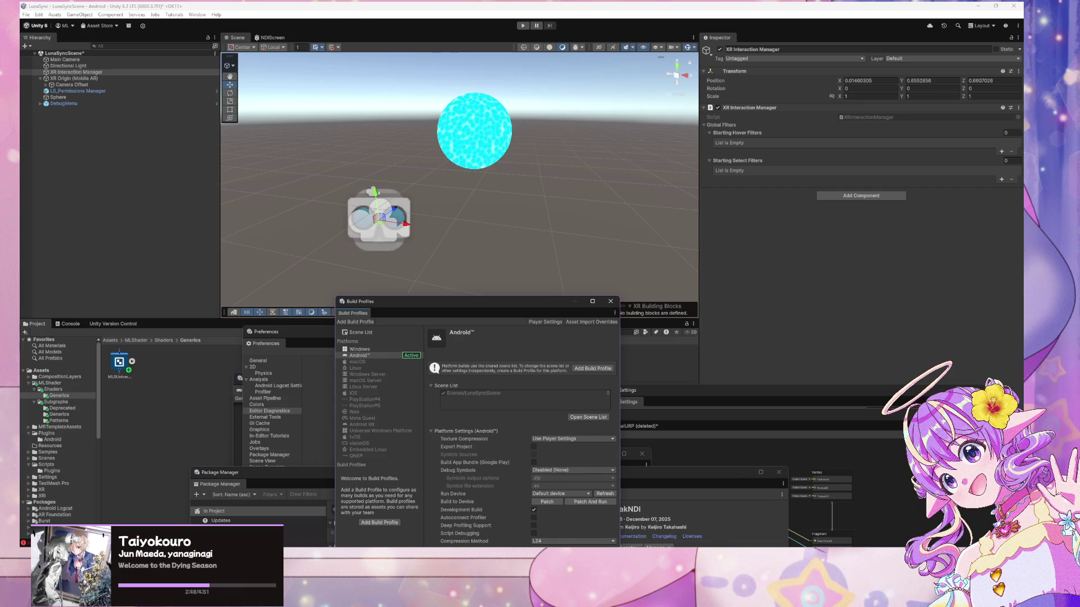
mouse_move(478, 546)
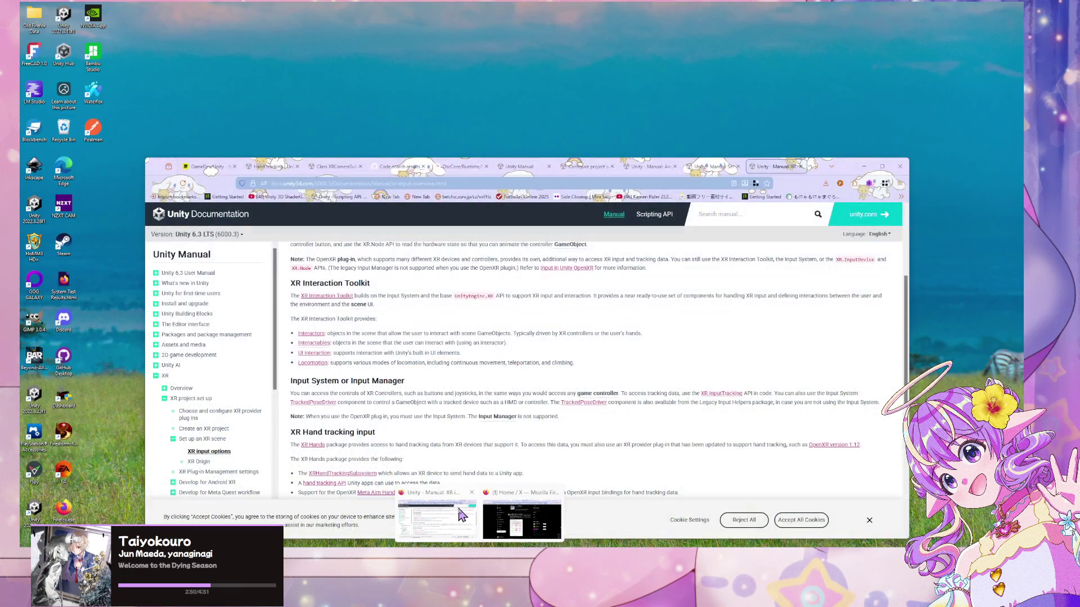
left_click(461, 515)
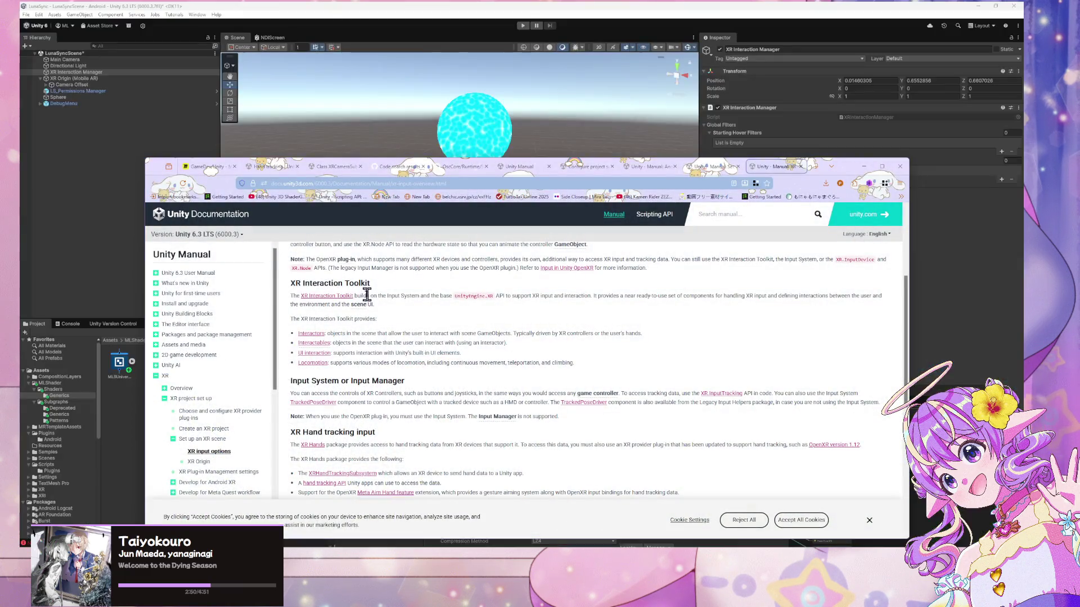
left_click_drag(351, 393, 429, 409)
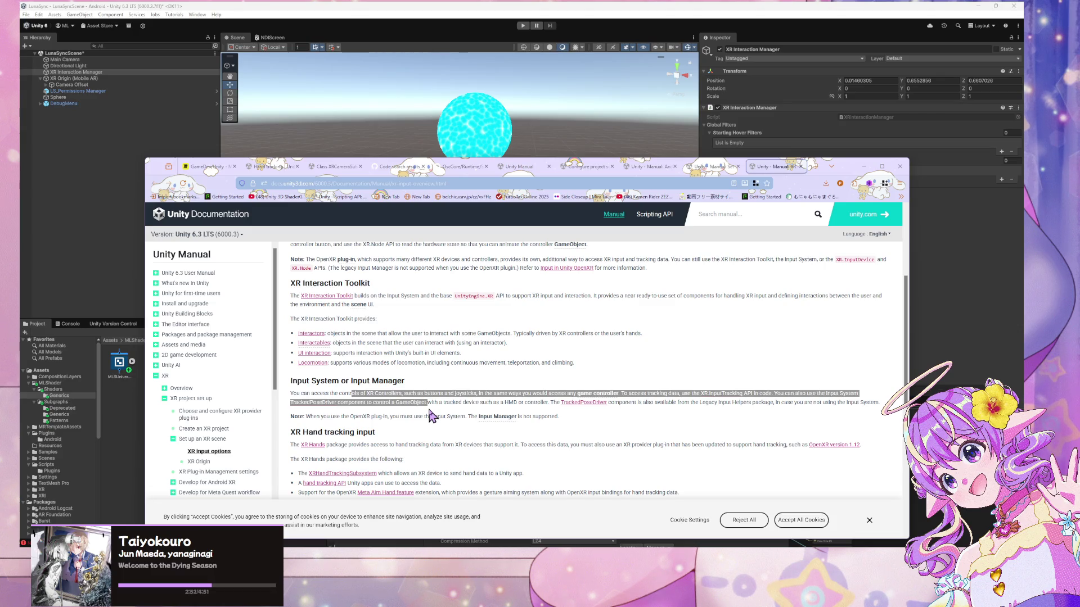
left_click(430, 413)
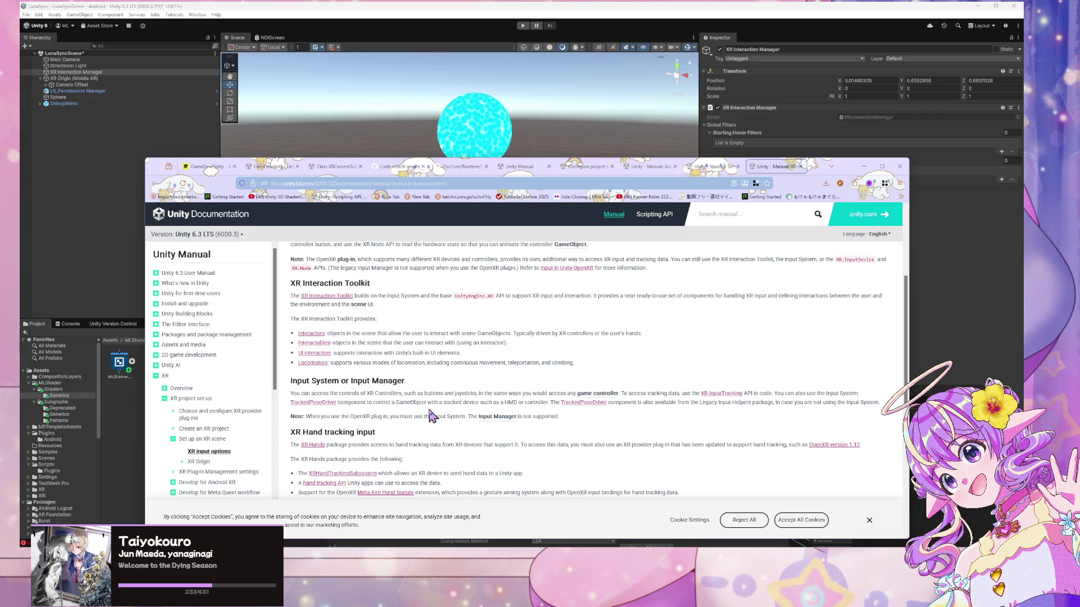
left_click(336, 298)
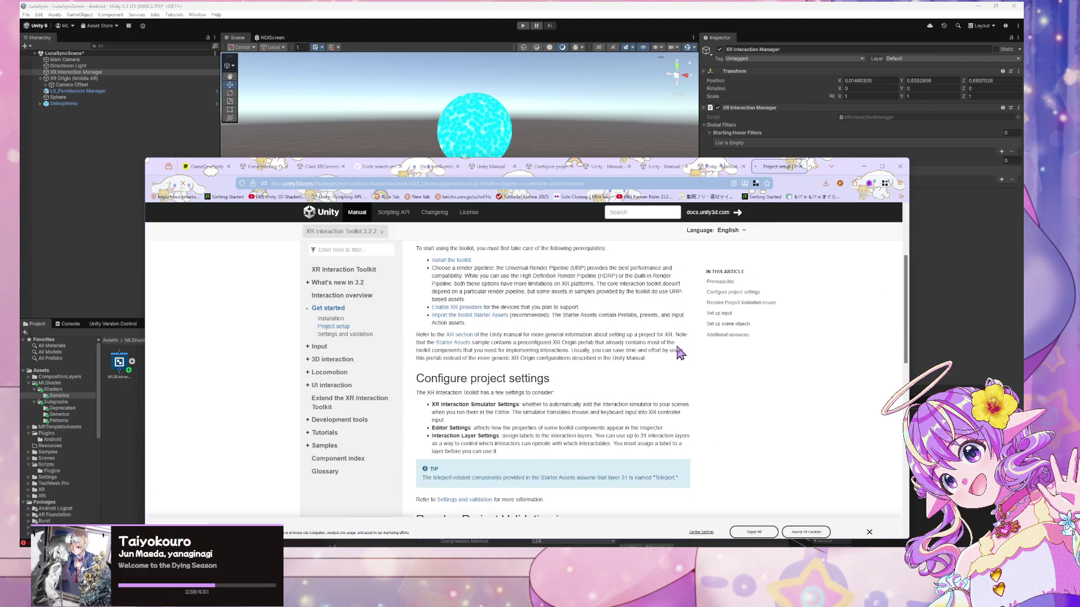
mouse_move(458, 349)
left_mouse_down()
mouse_move(466, 379)
mouse_move(590, 394)
left_mouse_up()
left_click(619, 415)
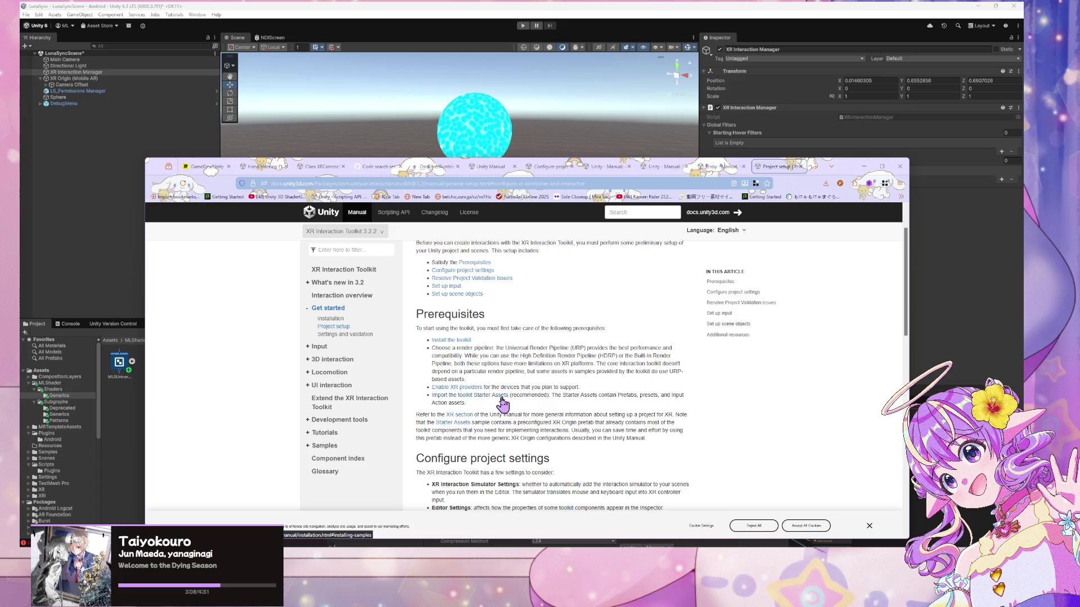
scroll(502, 401, "down", 3)
scroll(495, 332, "up", 1)
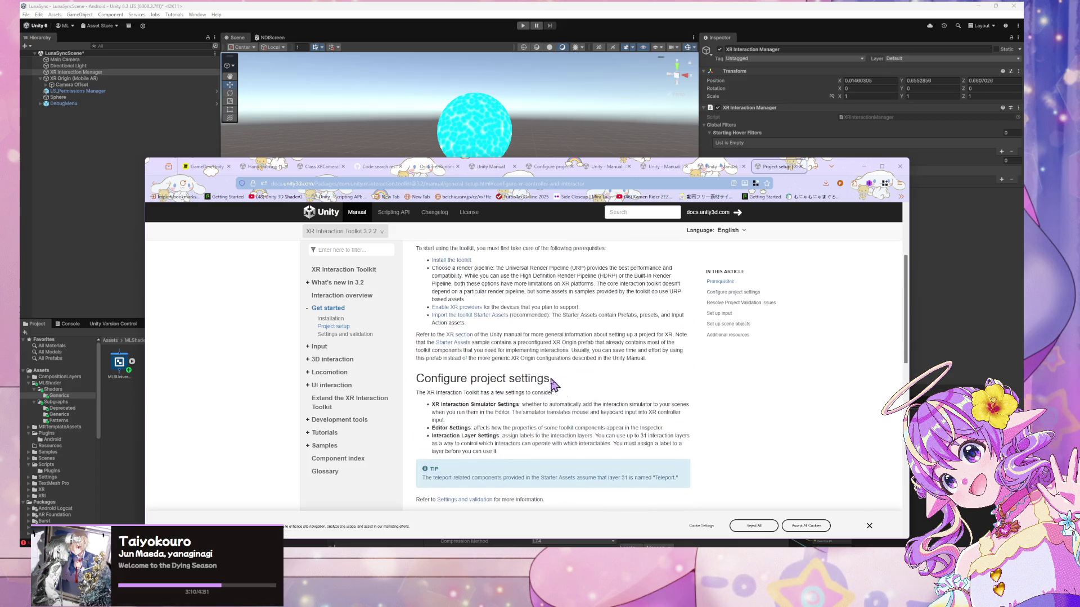
left_click(492, 316)
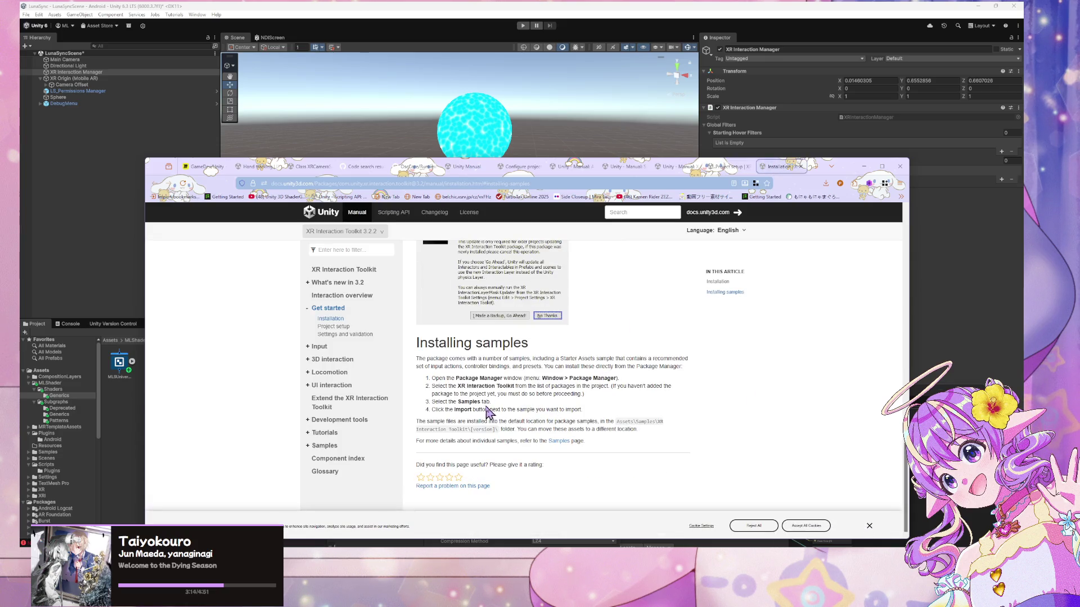
left_click(329, 372)
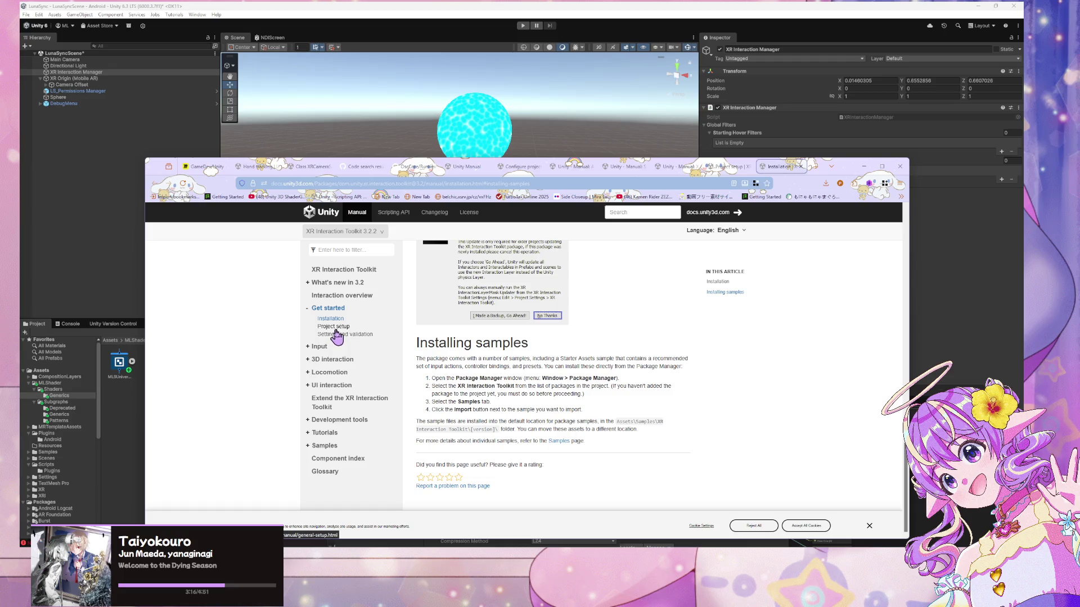
key("alt+Left")
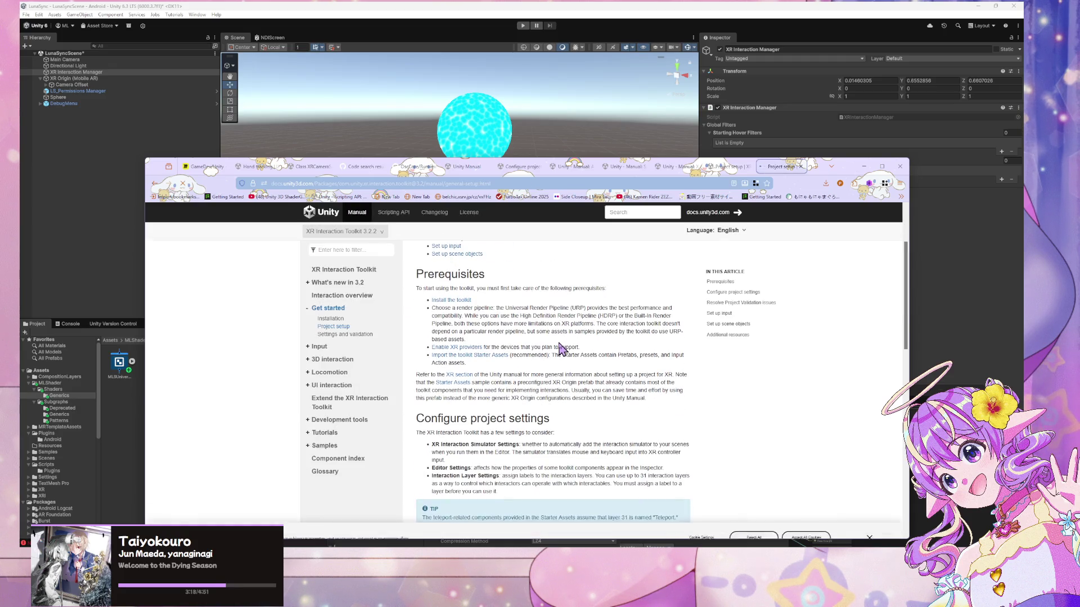
scroll(561, 347, "down", 4)
scroll(560, 348, "up", 2)
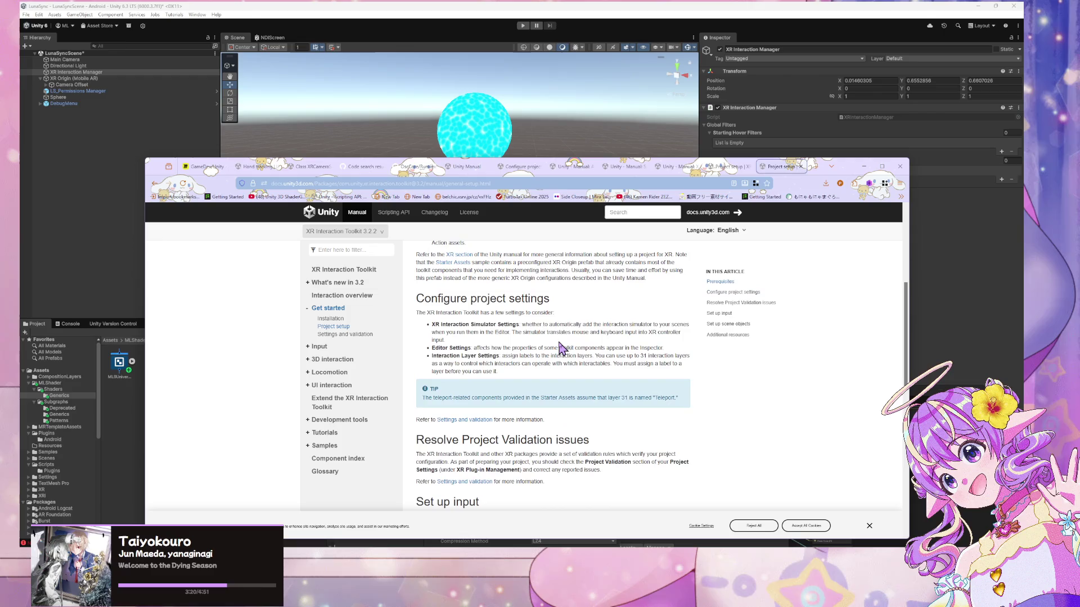
scroll(560, 348, "down", 5)
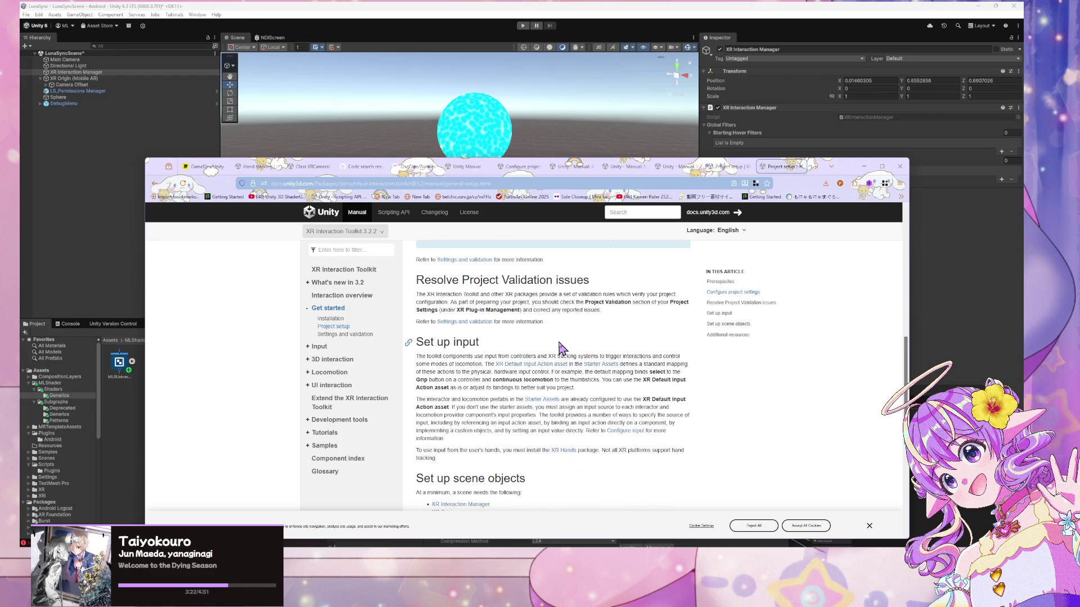
scroll(560, 348, "up", 1)
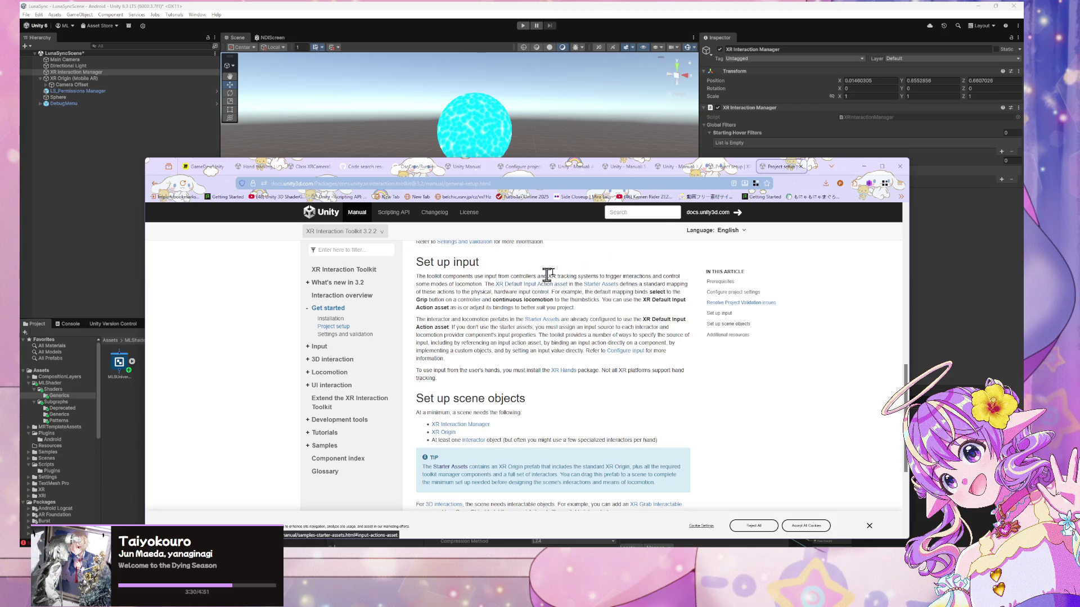
left_click_drag(803, 167, 263, 181)
left_click(502, 343)
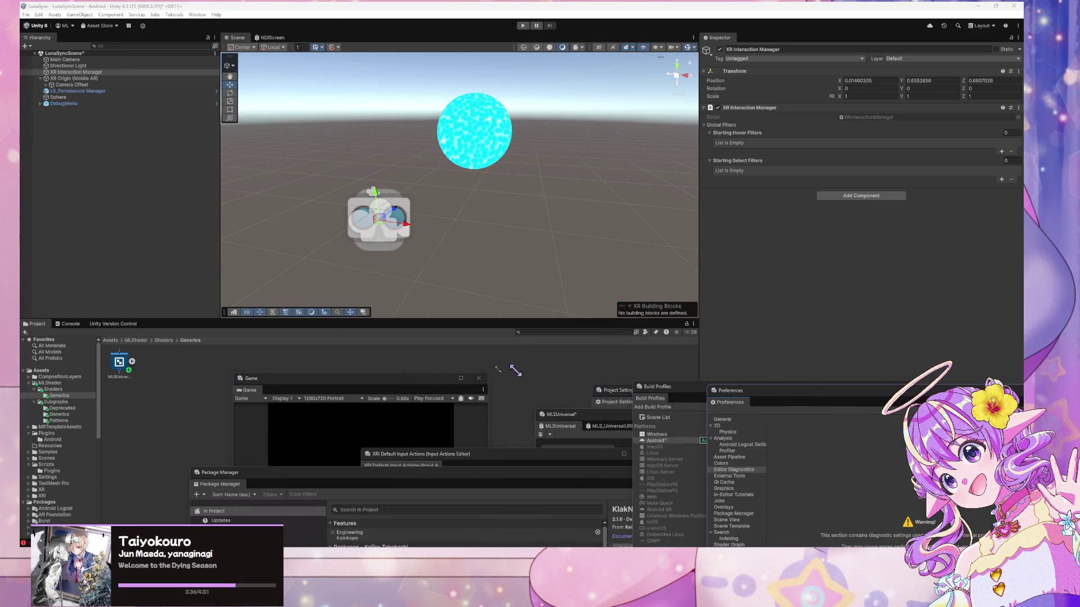
Float the Game view and filter the Project panel to 'xrinter', selecting the XRInteraction asset
mouse_move(302, 380)
left_mouse_down()
mouse_move(580, 382)
mouse_move(618, 274)
mouse_move(779, 118)
left_mouse_up()
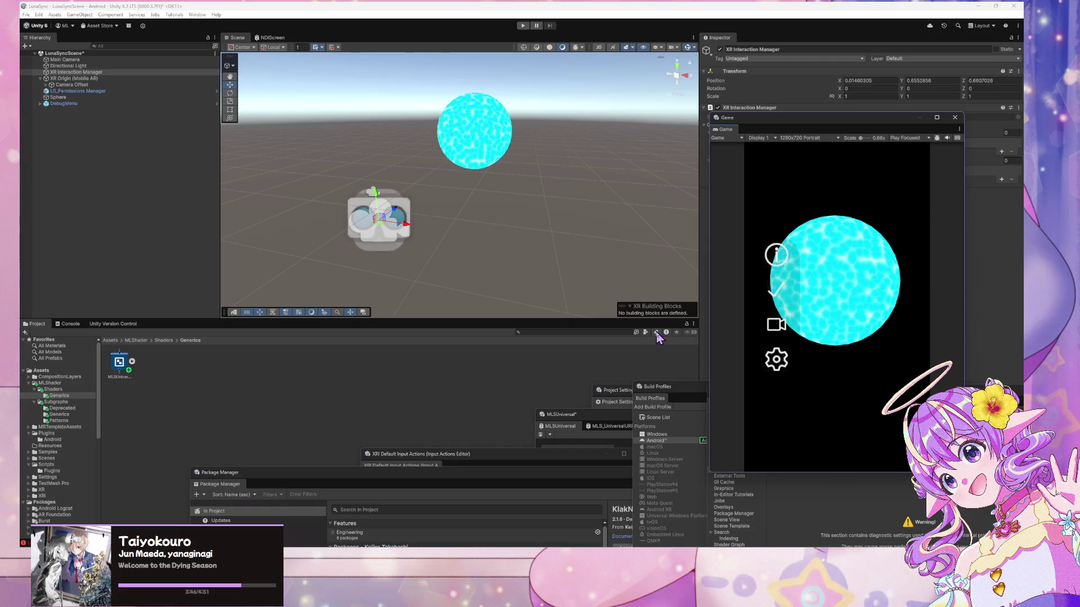
left_click(561, 332)
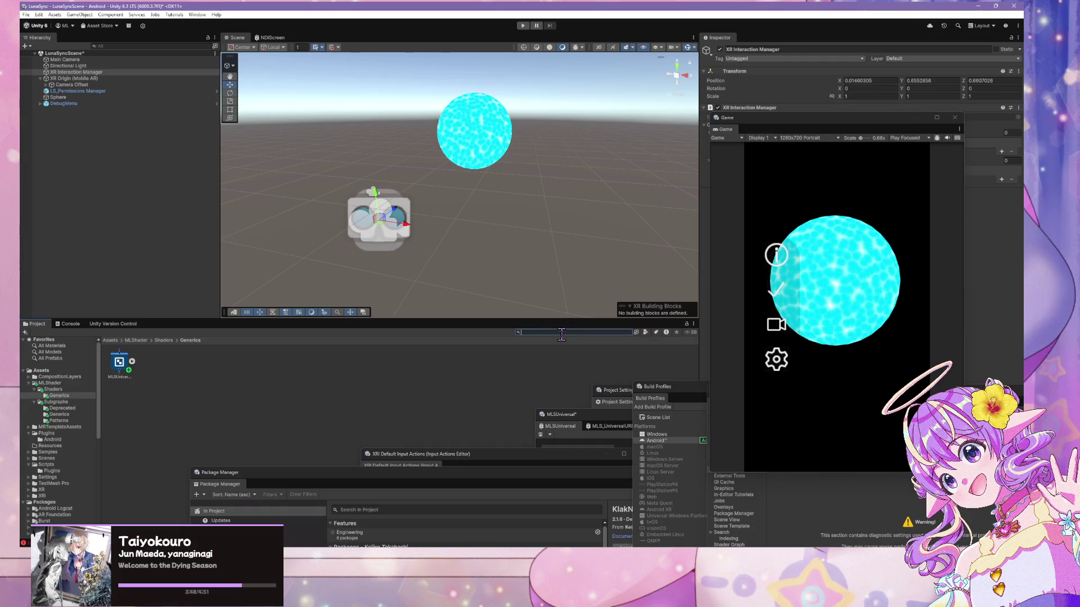
type("xrinter")
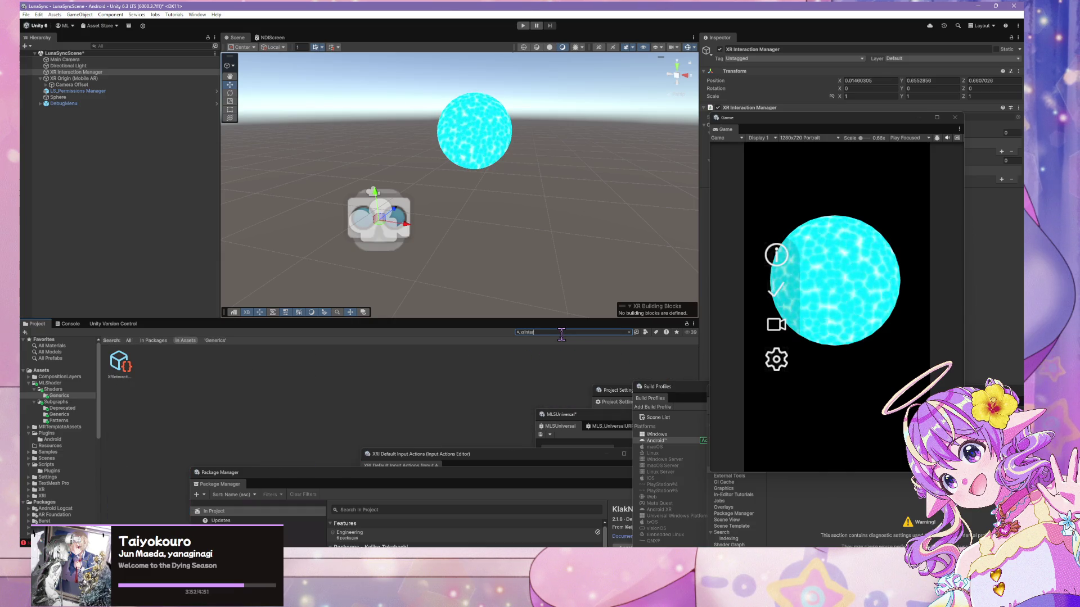
left_click(119, 363)
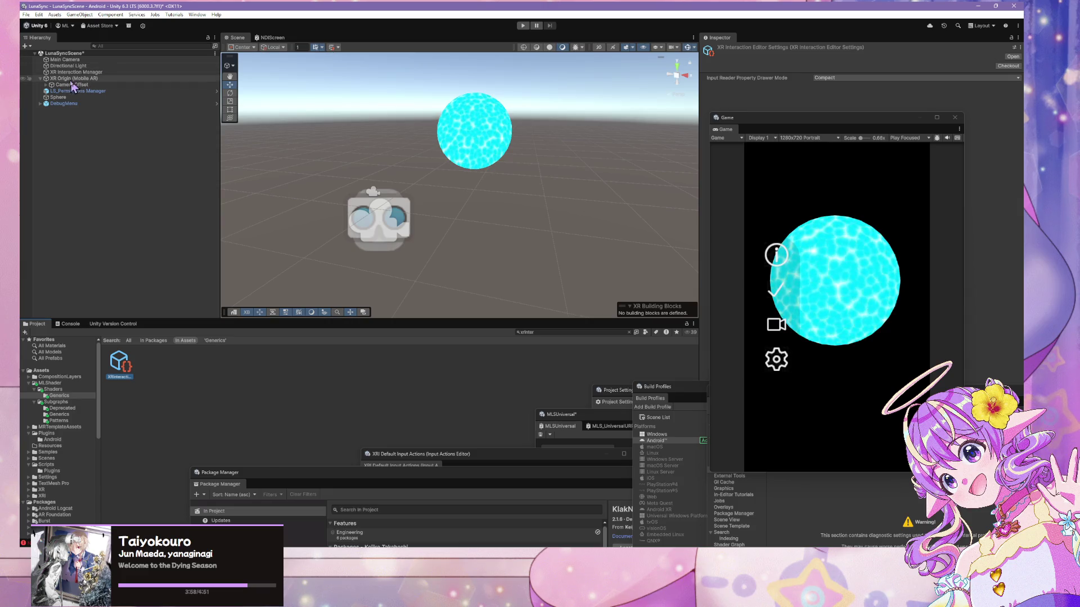
Inspect XR Interaction Manager and the Sphere while shifting the Game view left off the Inspector
left_click(76, 72)
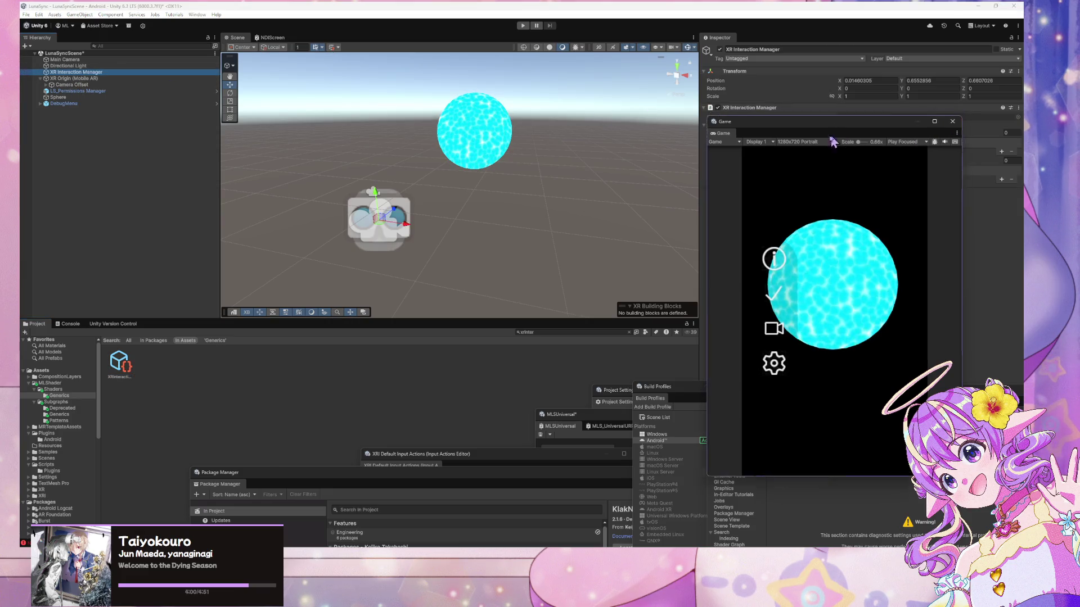
left_click_drag(841, 127, 684, 306)
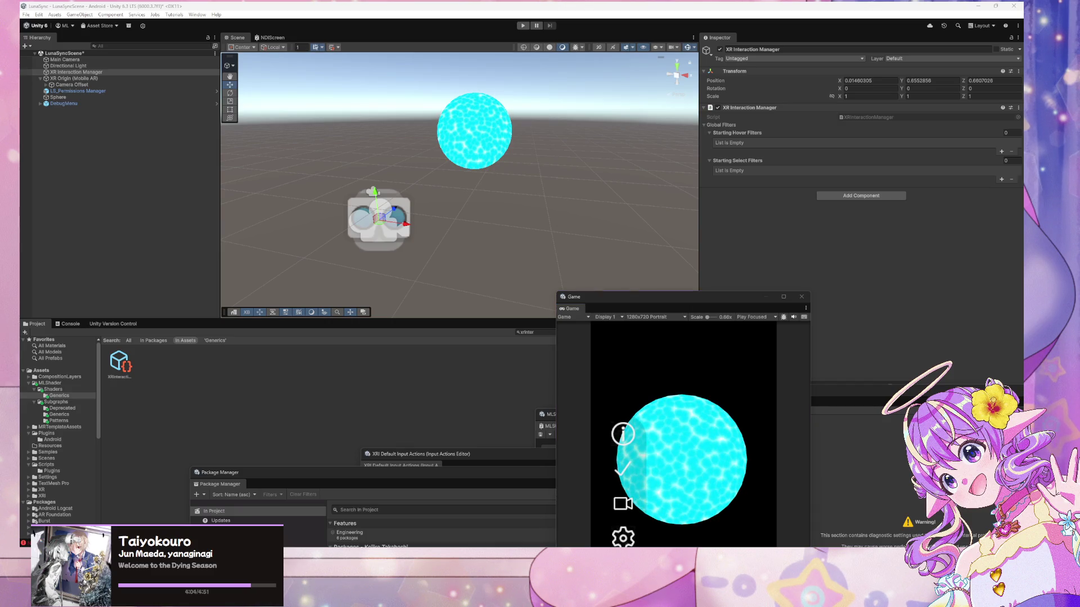
left_click(147, 97)
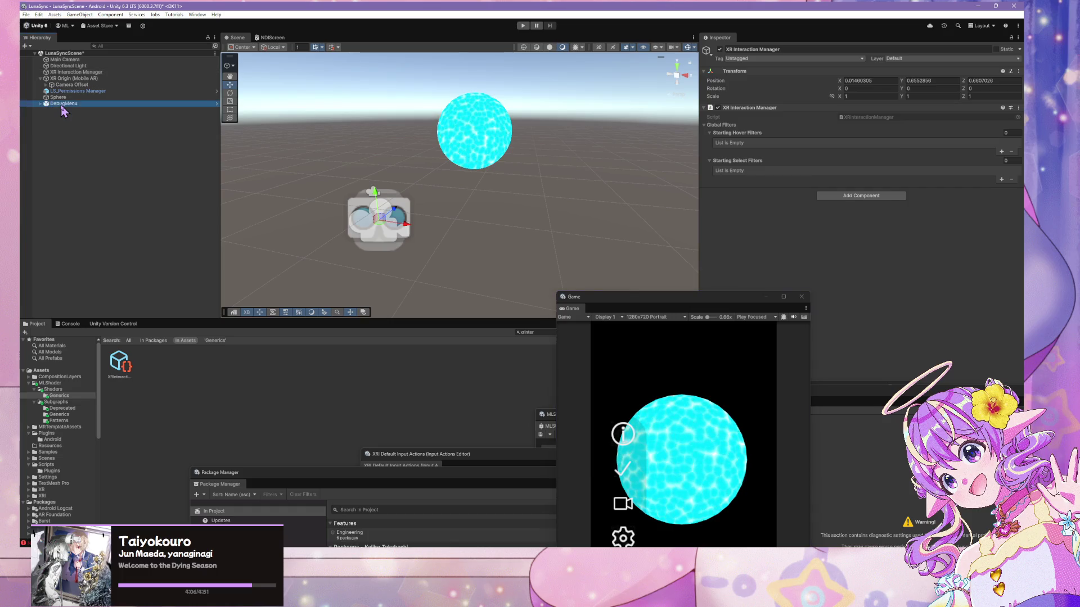
left_click_drag(647, 296, 306, 270)
mouse_move(791, 393)
left_mouse_down()
mouse_move(615, 446)
mouse_move(440, 460)
left_mouse_up()
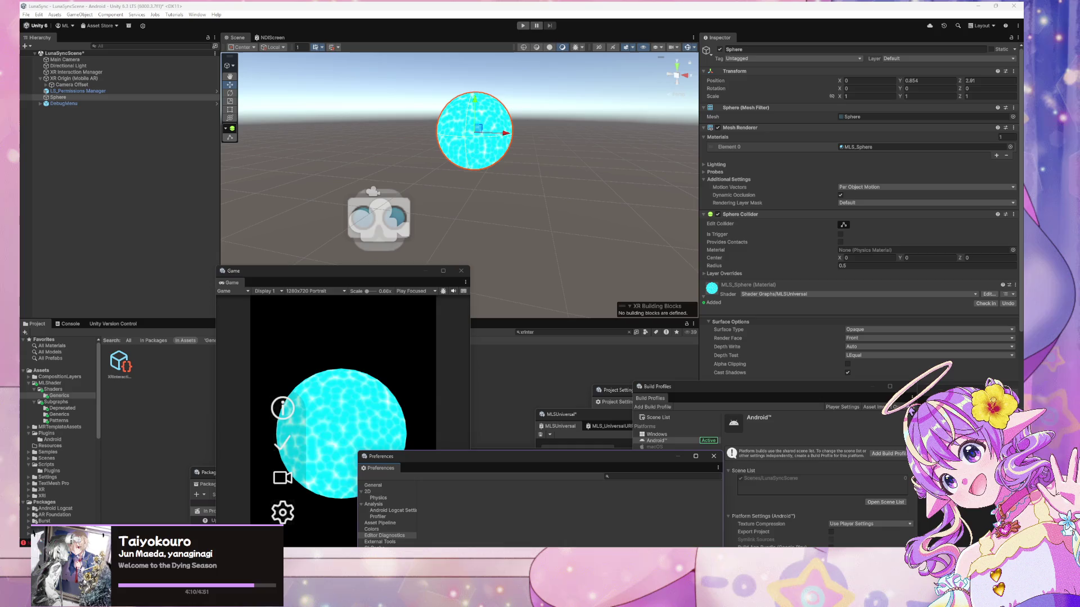
left_click(704, 432)
left_click_drag(771, 387, 582, 437)
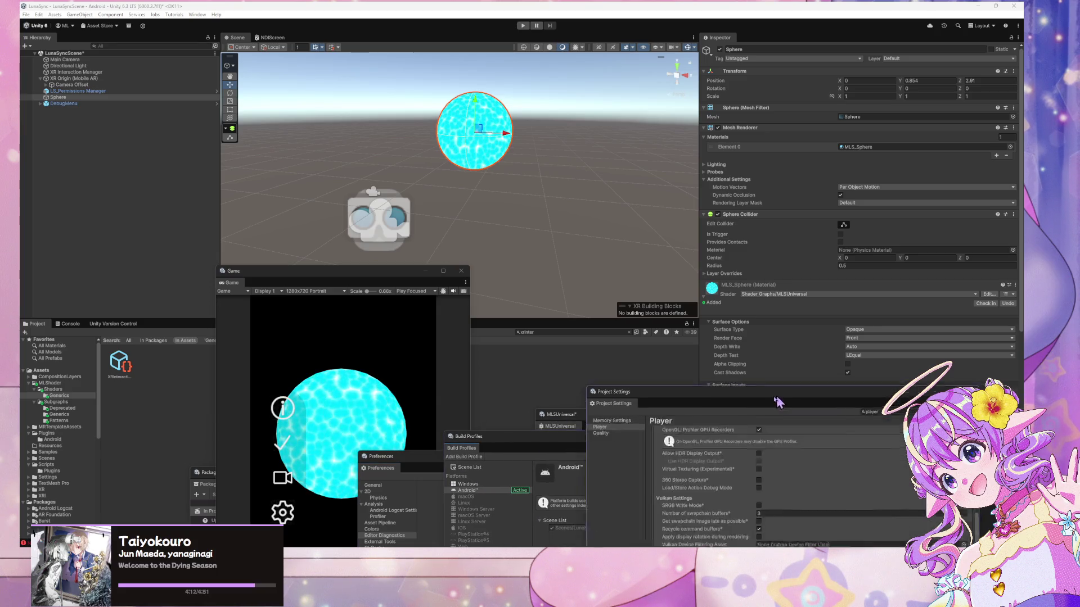
left_click_drag(619, 390, 485, 487)
left_click_drag(849, 416, 216, 445)
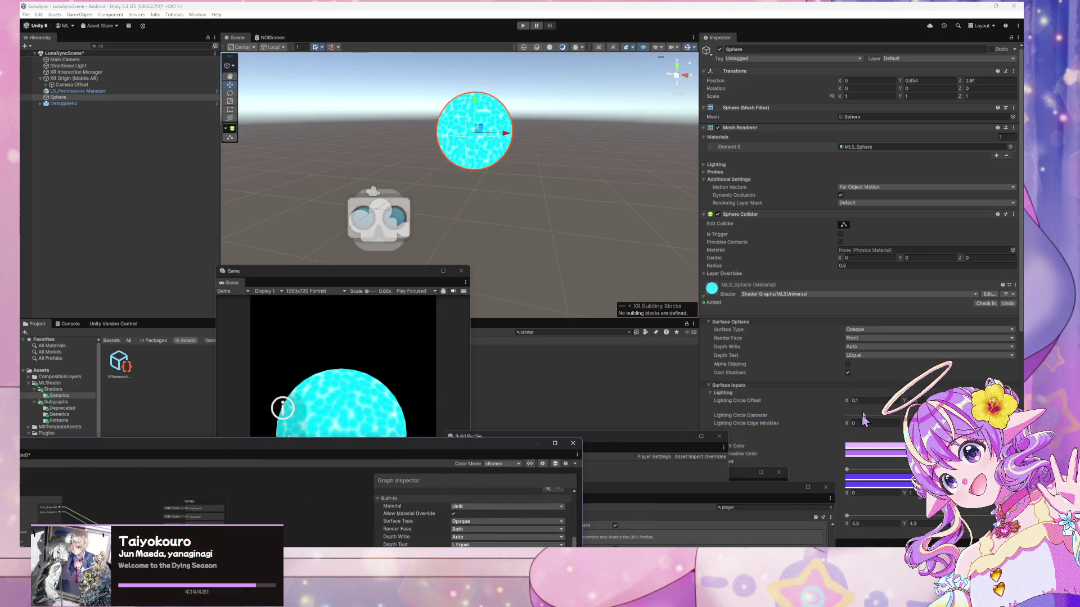
scroll(869, 414, "down", 6)
scroll(726, 135, "up", 5)
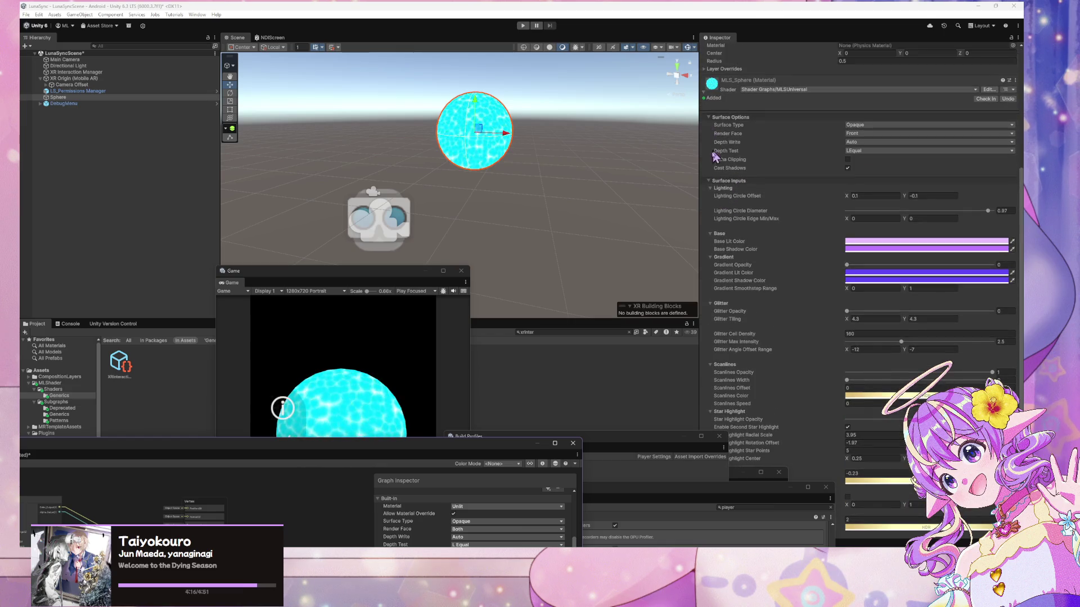
scroll(730, 163, "up", 3)
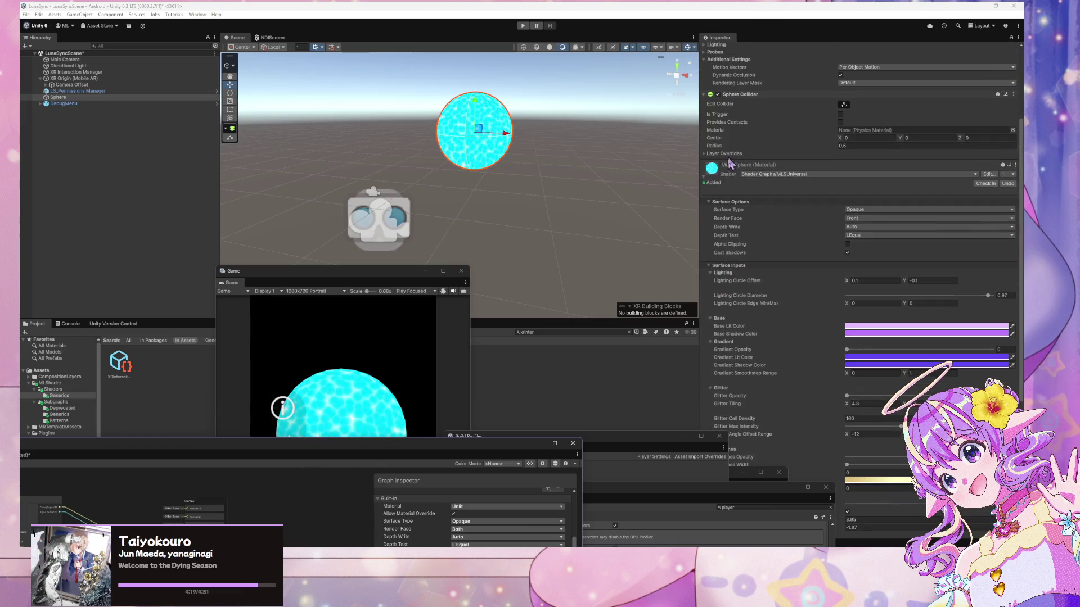
left_click(704, 176)
left_click(860, 328)
type("tou")
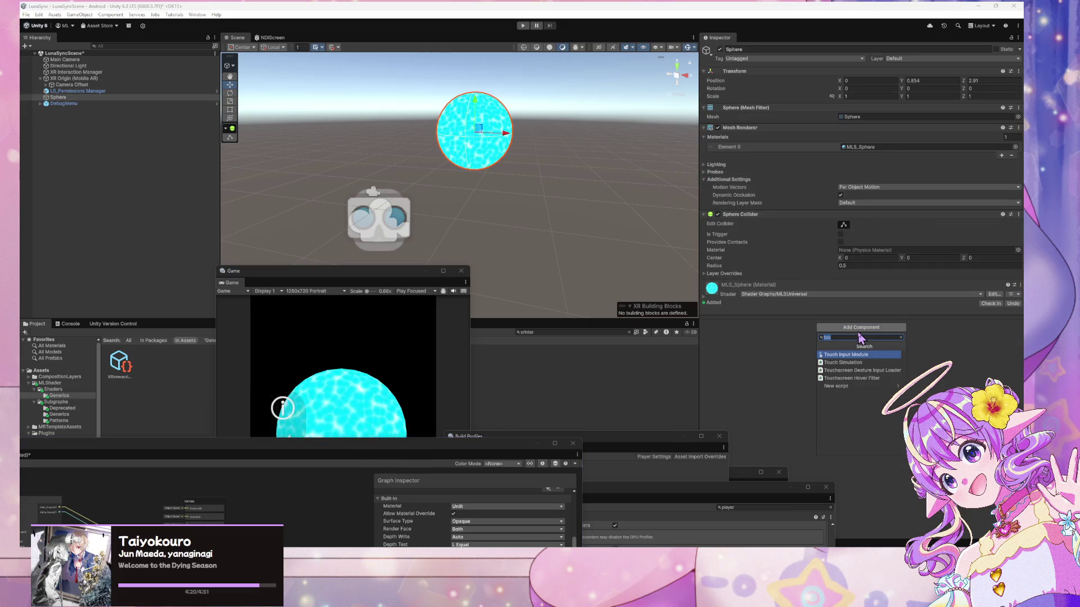
type("xr")
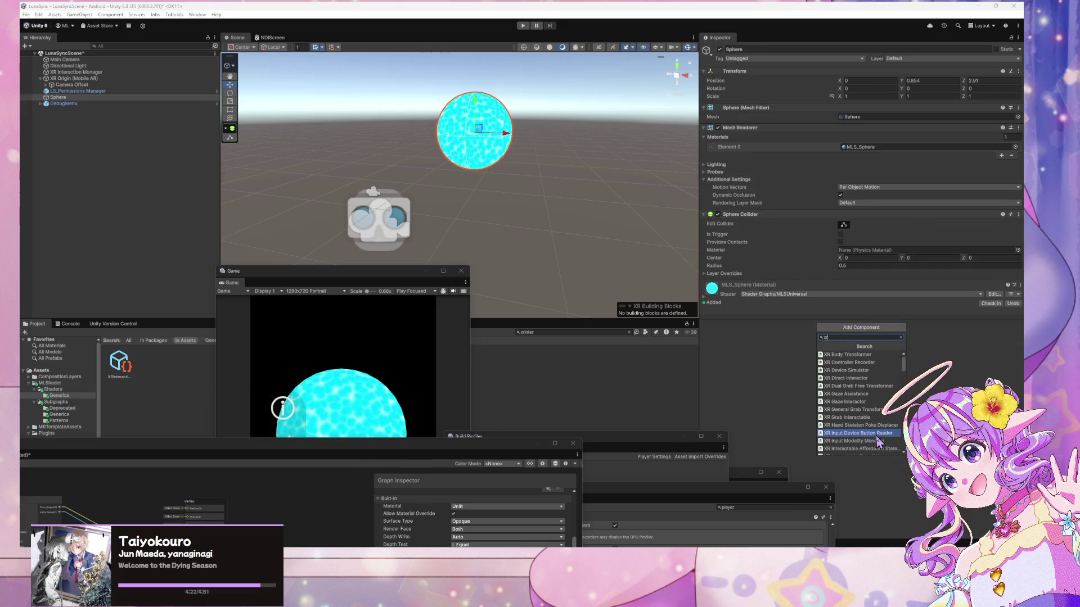
scroll(879, 438, "down", 3)
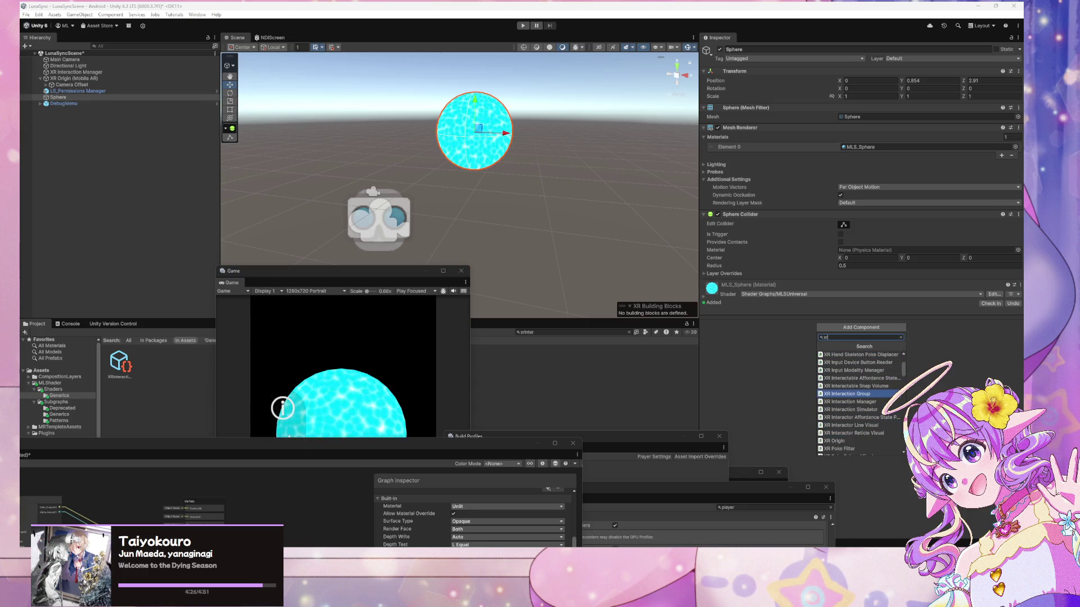
key("Escape")
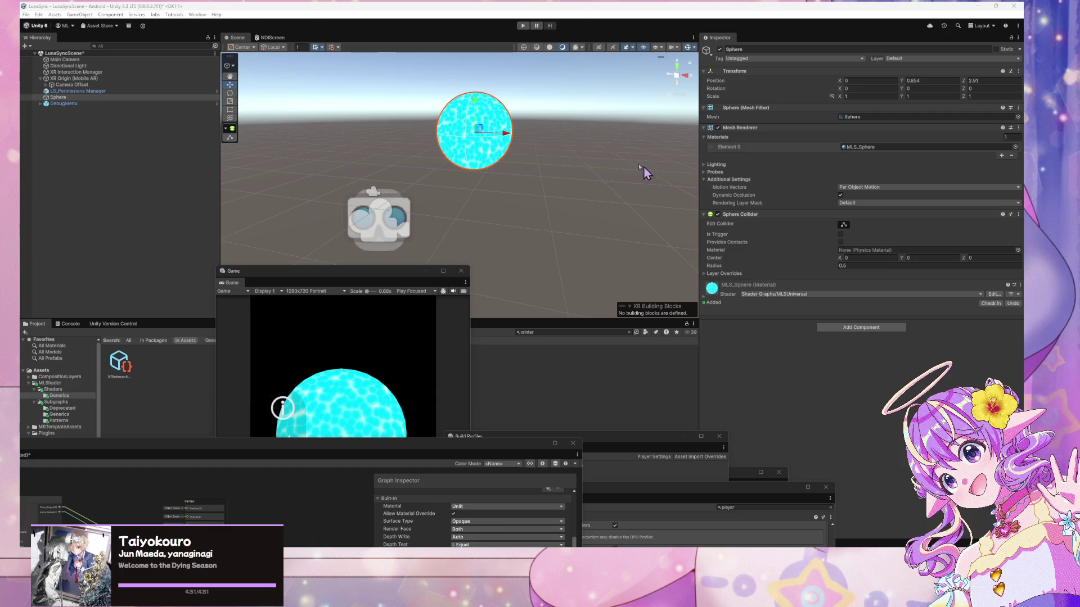
Select XR Origin (Mobile AR) and leave its Tracking Origin Mode on Device
left_click(49, 78)
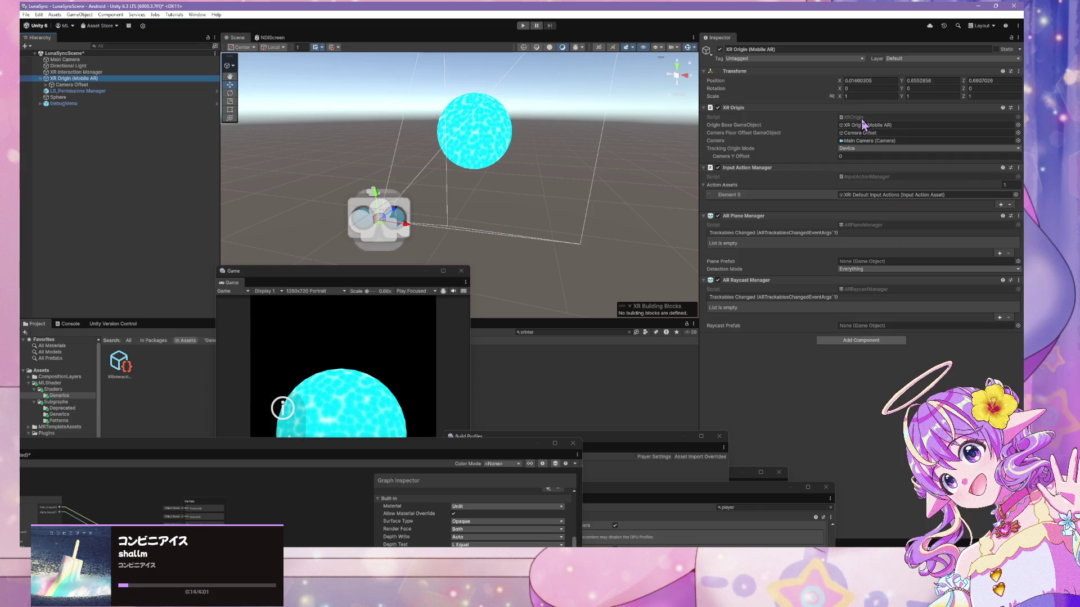
left_click(863, 148)
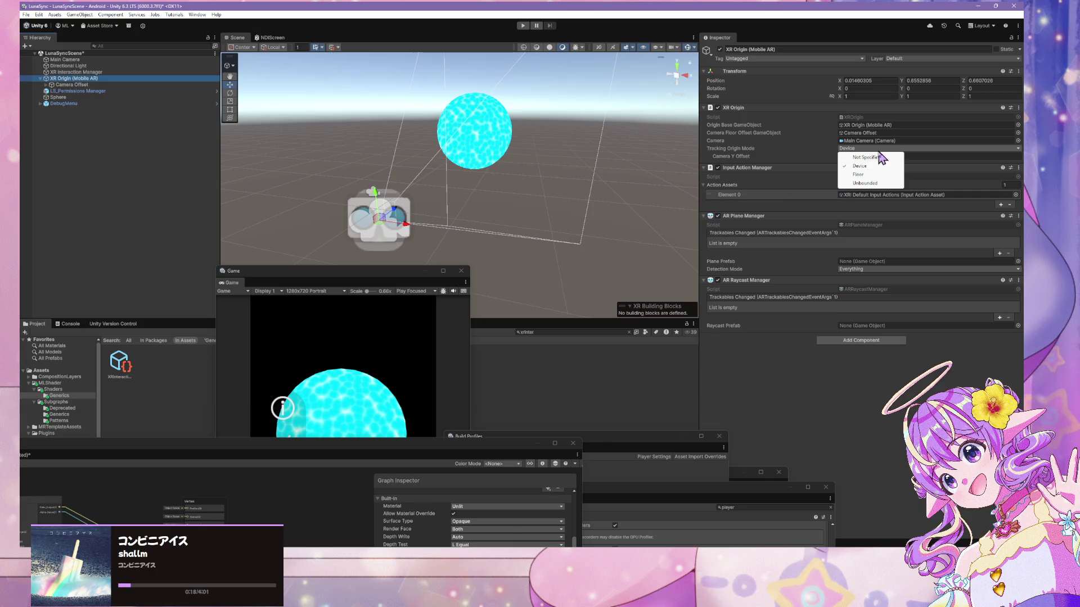
left_click(852, 150)
left_click(868, 151)
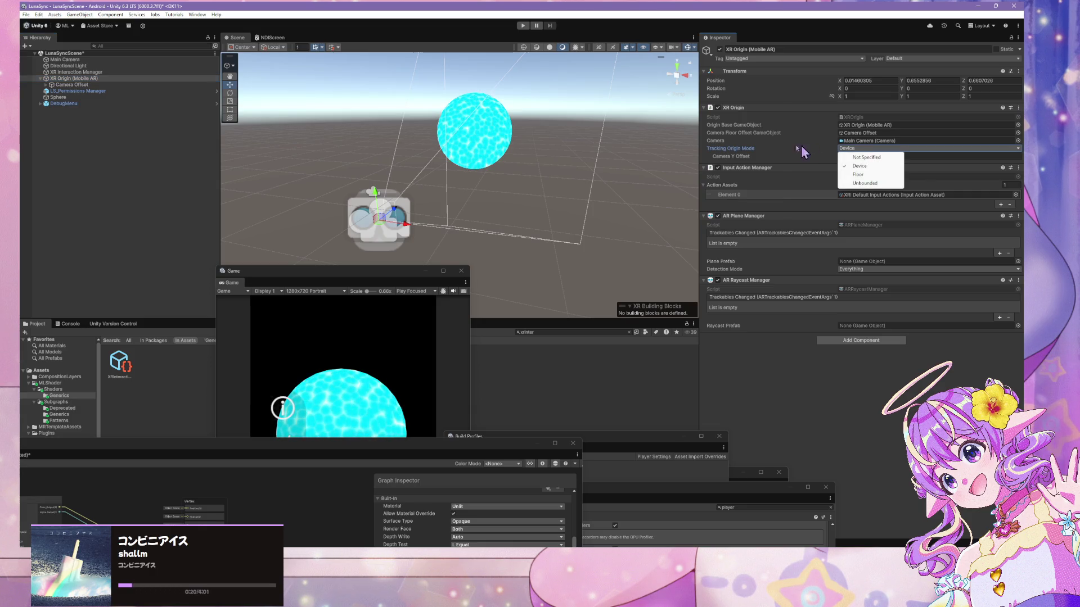
left_click(851, 160)
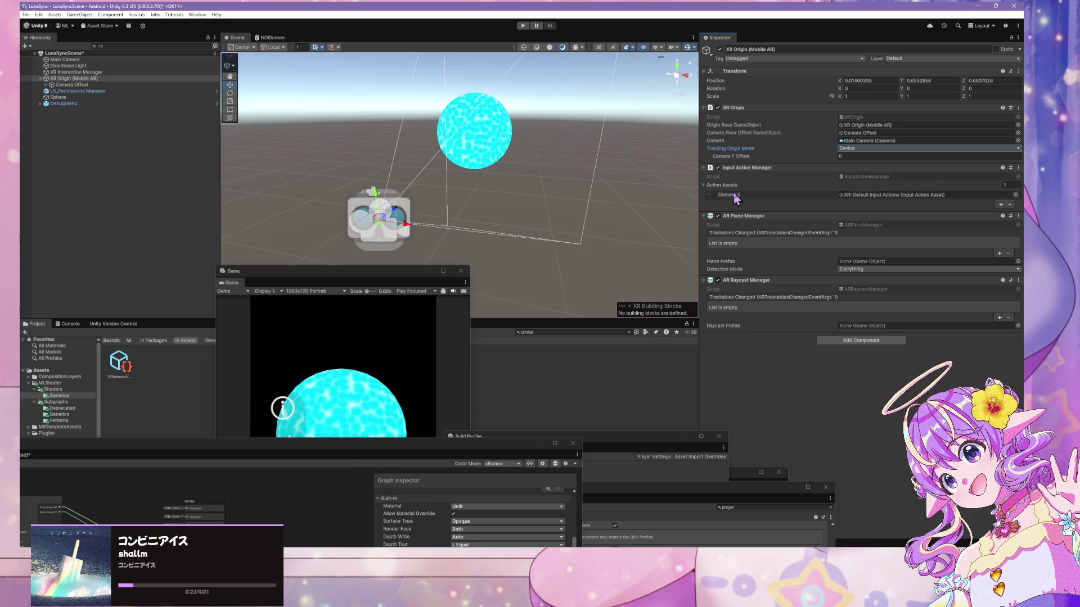
Move the Game window up and right, then enter Play mode
left_click(305, 375)
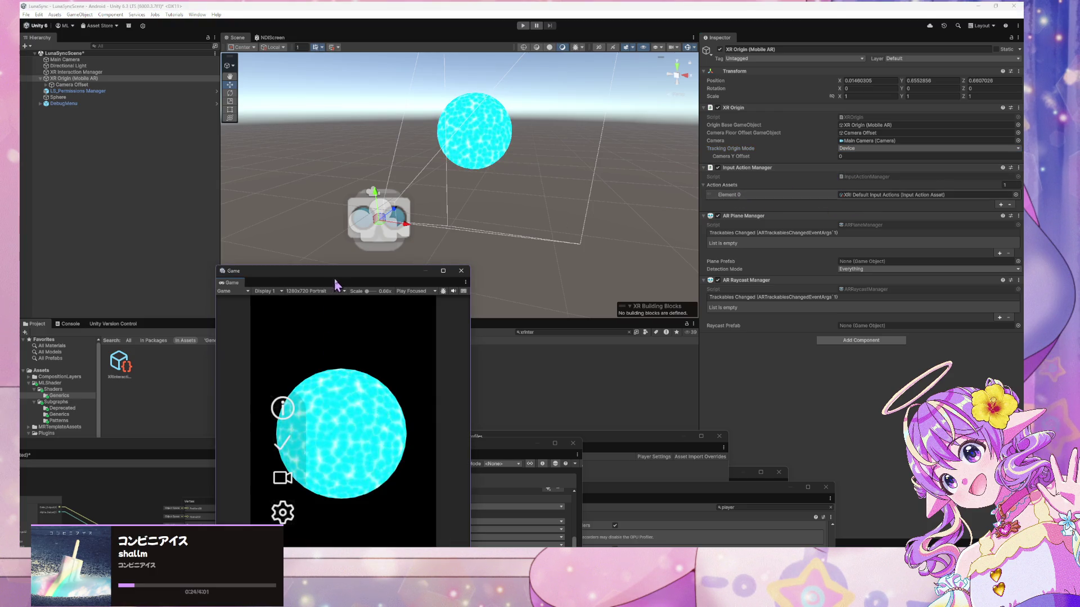
left_click_drag(334, 272, 590, 102)
left_click(522, 25)
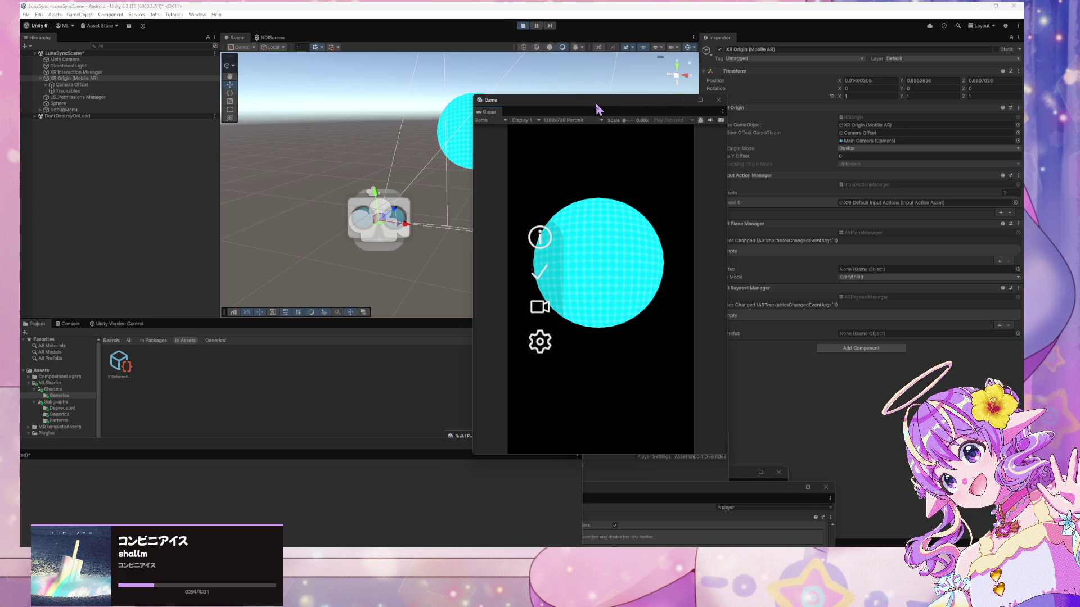
Clear the selection and dock the running Game window on the right side of the screen
left_click_drag(597, 108, 600, 114)
left_click(622, 234)
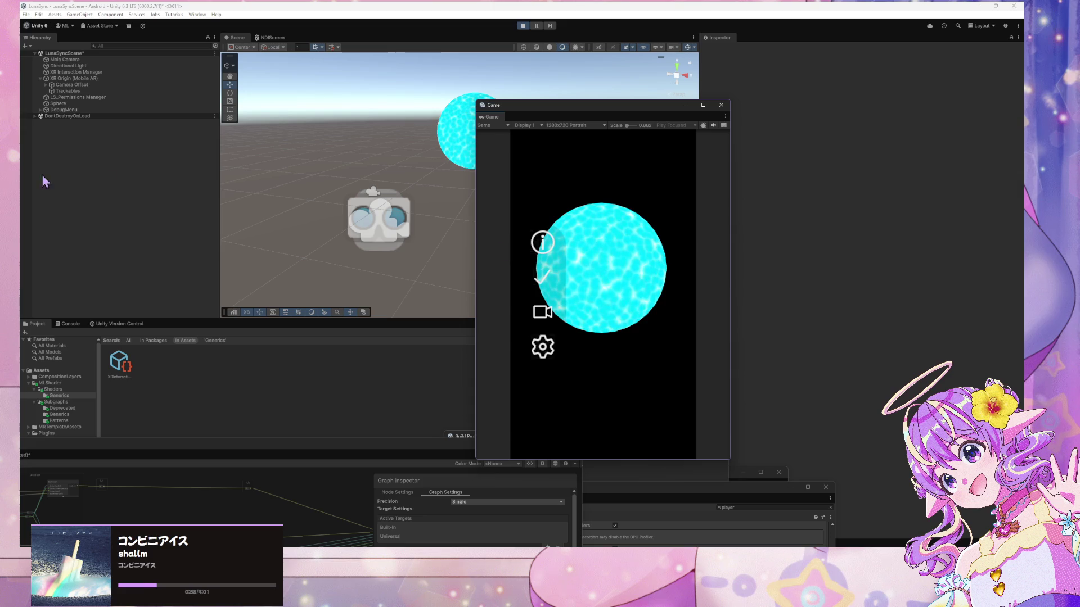
left_click_drag(573, 105, 885, 122)
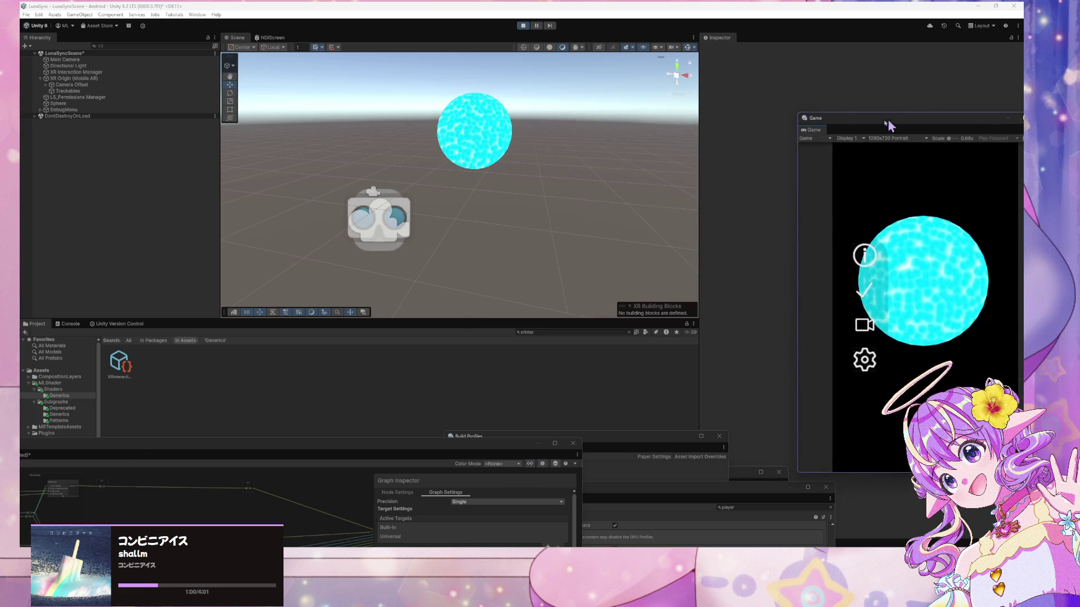
left_click(547, 333)
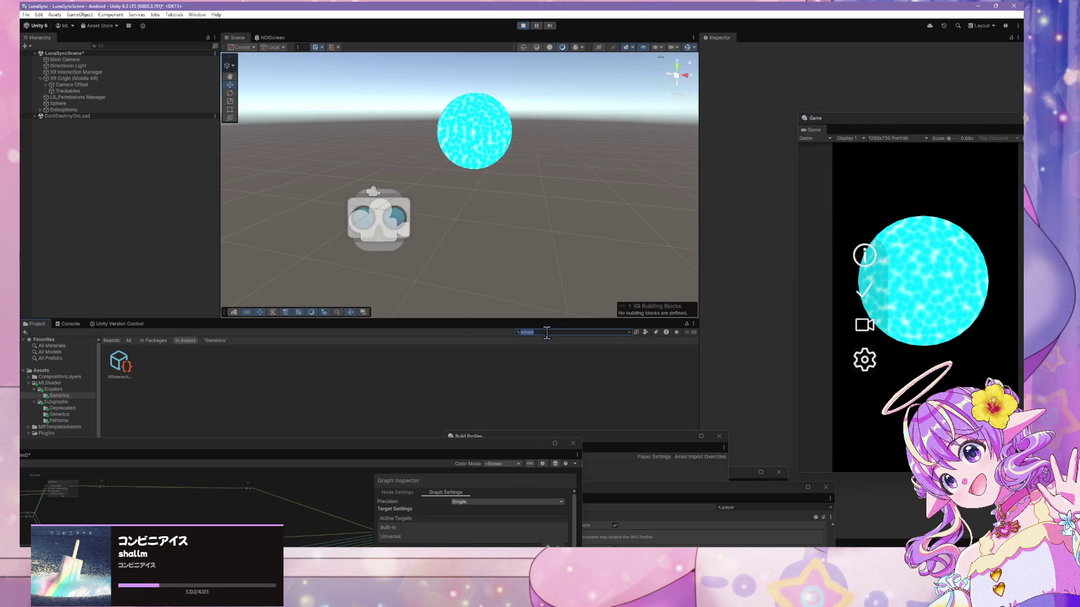
Search the Project panel for 'xr Input', inspect the XRI Default assets, then select XR Origin (Mobile AR)
type("input")
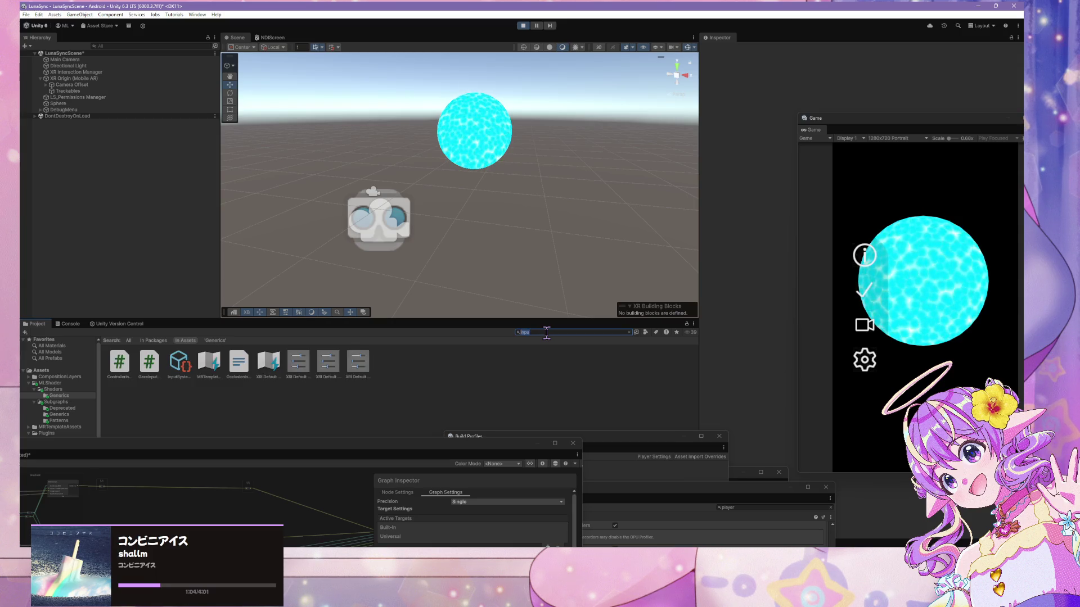
key("BackSpace")
key("BackSpace")
key("BackSpace")
type("xr Inpu")
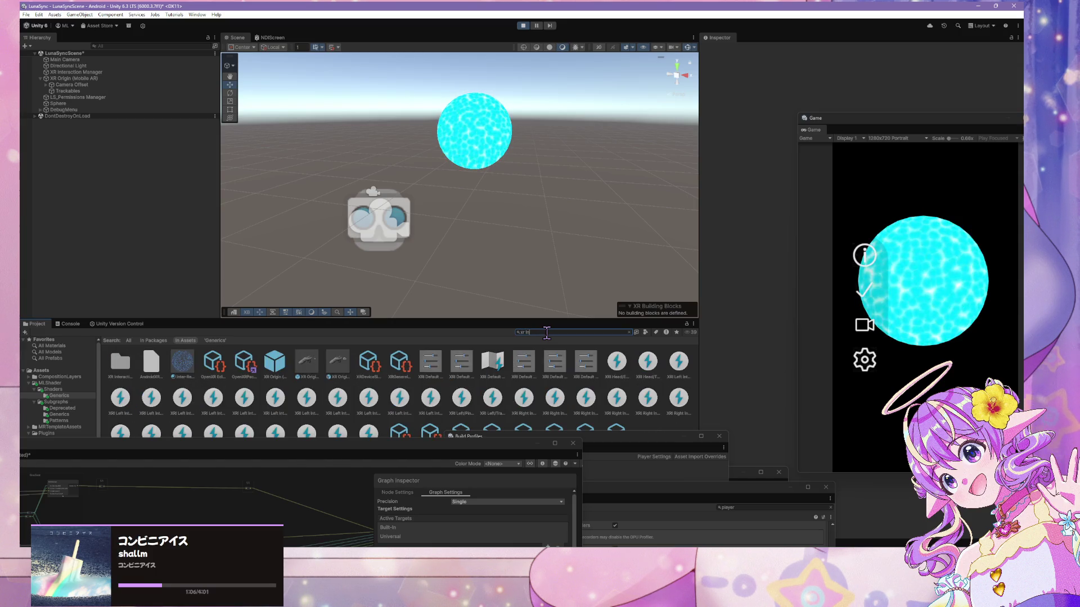
type("t")
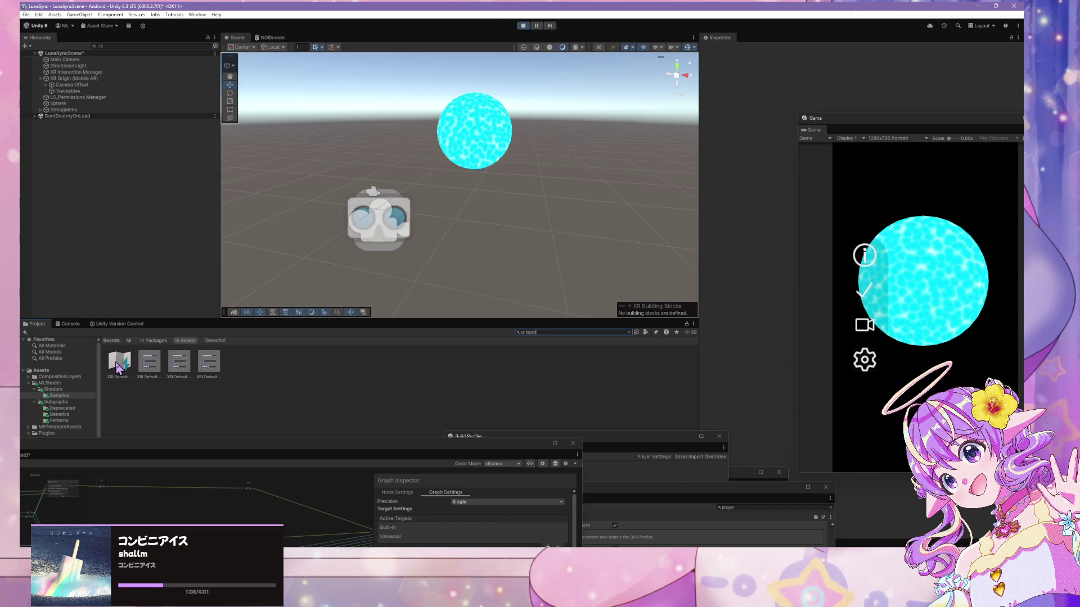
left_click(119, 369)
left_click(149, 361)
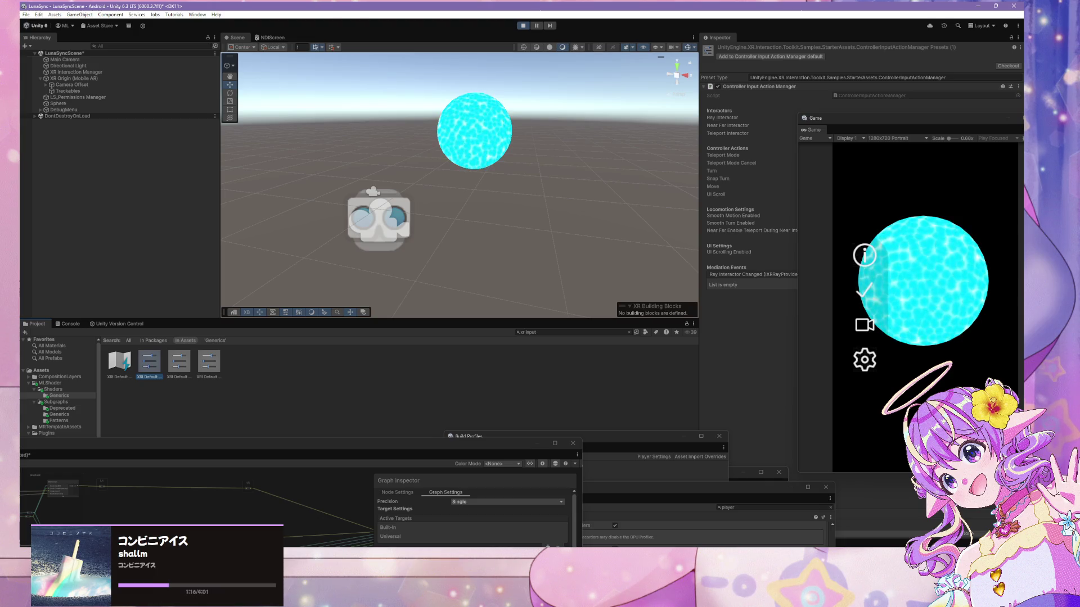
left_click(67, 78)
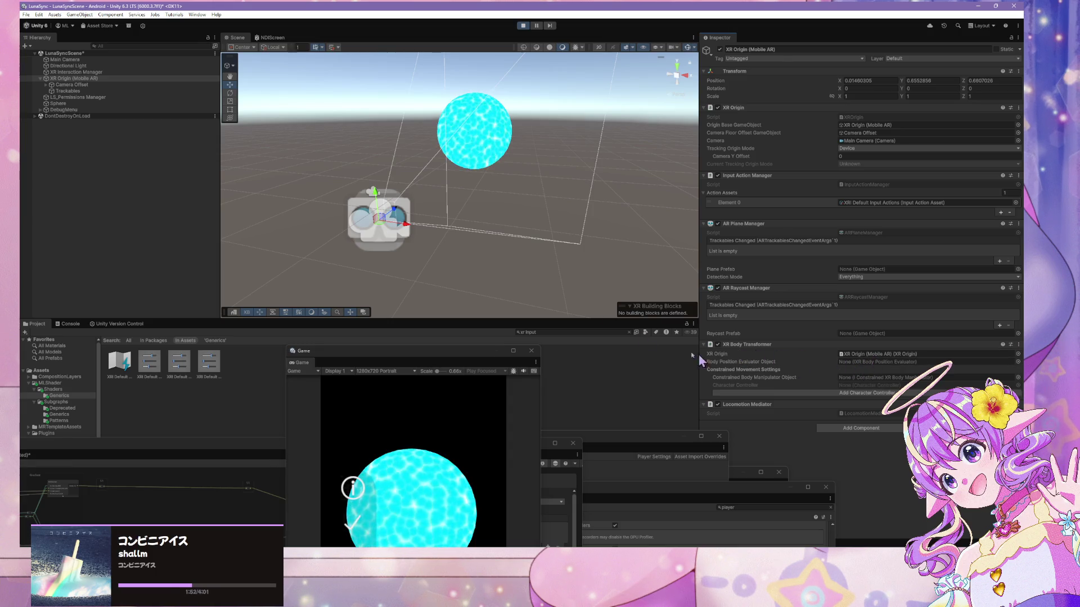
Stop Play mode, add a Locomotion Mediator component to XR Origin (Mobile AR), and play again
left_click(523, 27)
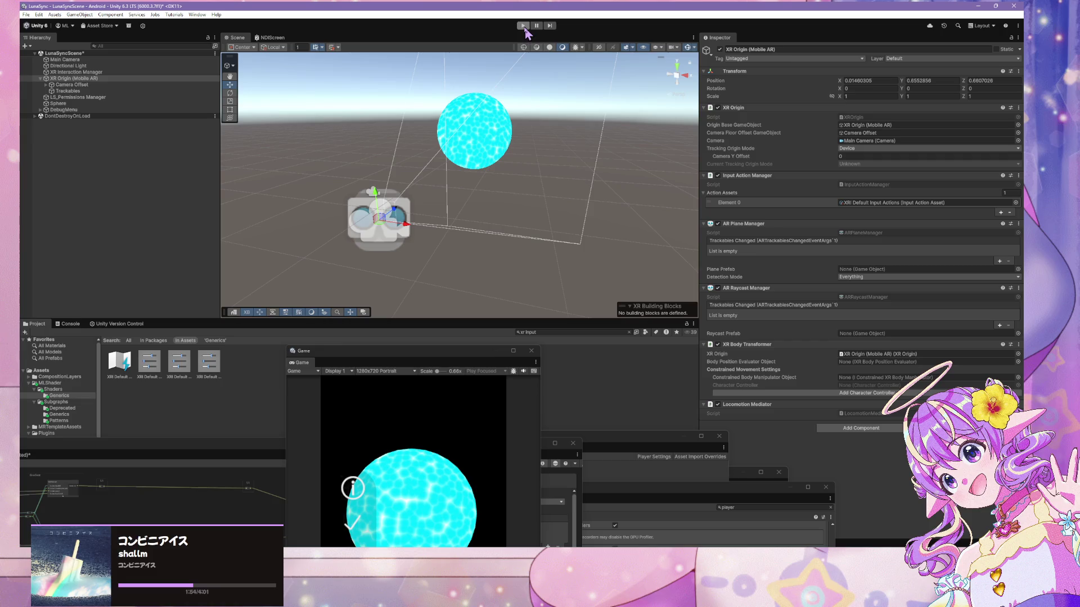
left_click(832, 341)
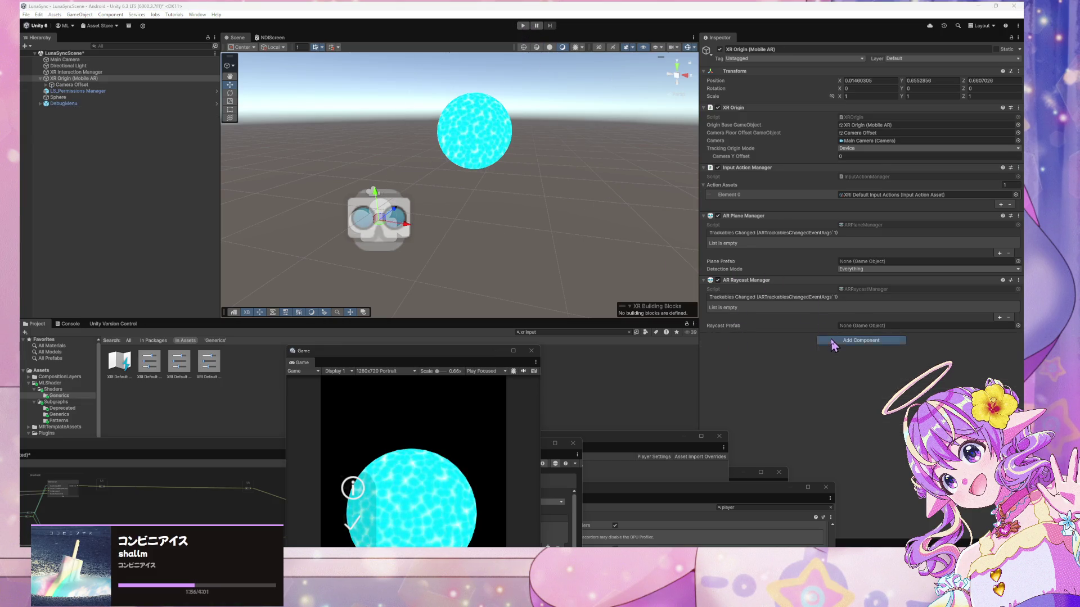
key("Return")
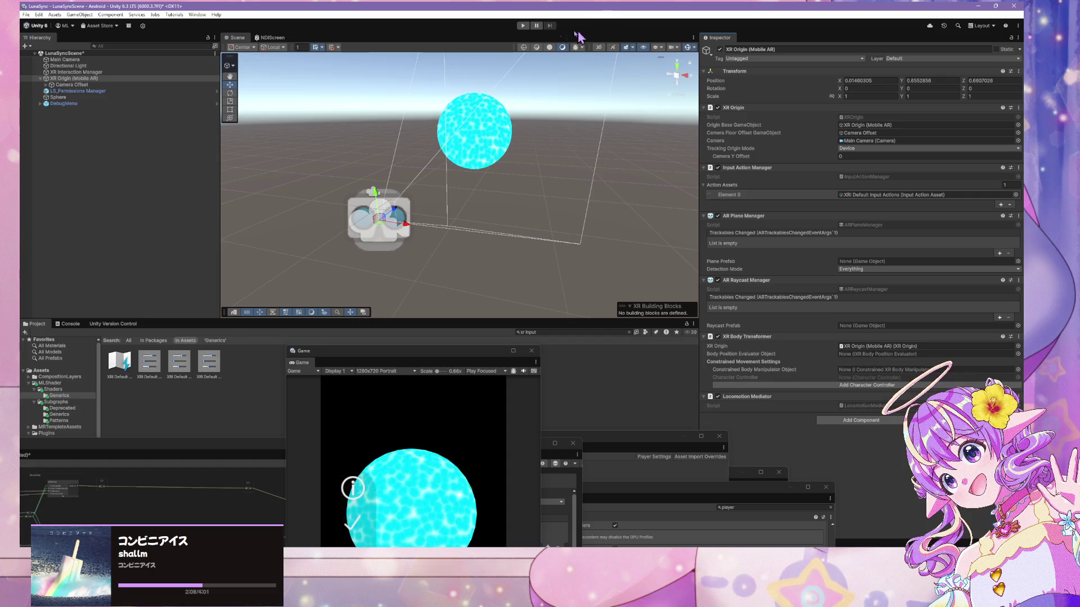
left_click(522, 26)
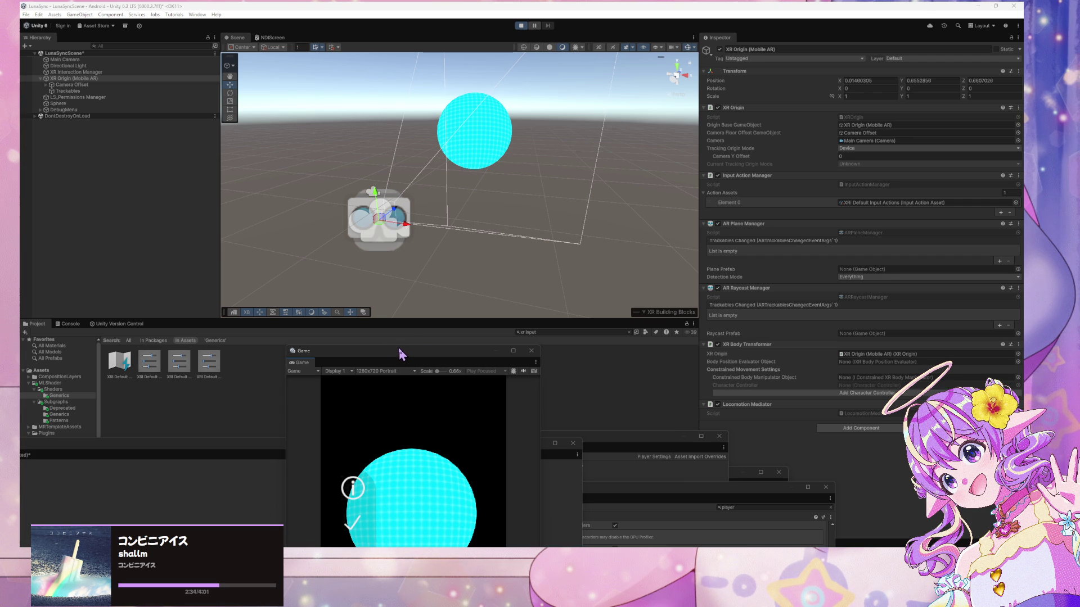
Move the Game window up, stop Play mode, and bring the Player settings page forward
left_click(447, 474)
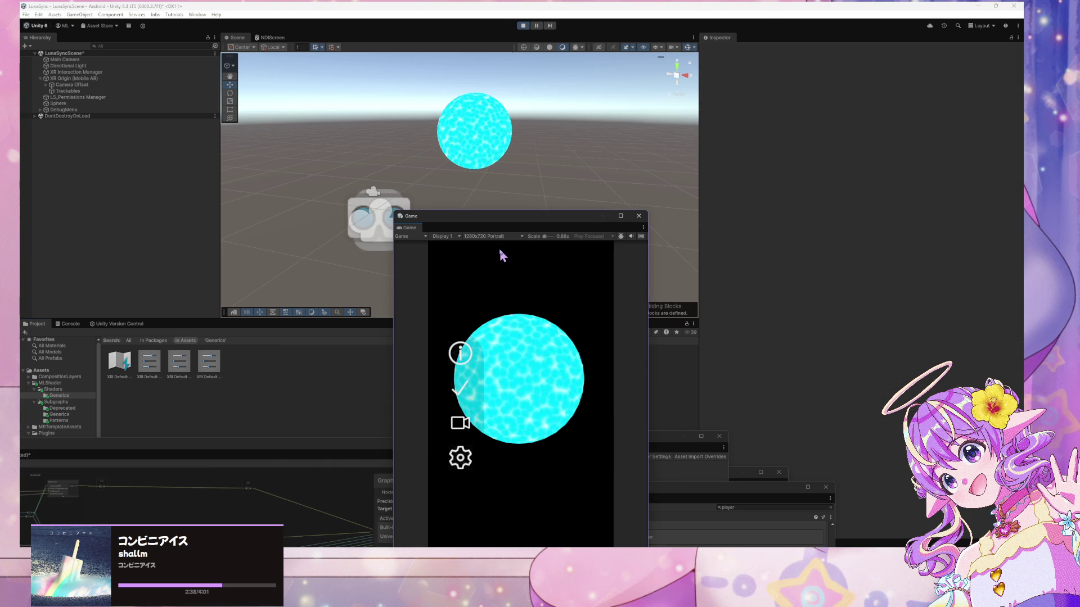
left_click_drag(519, 217, 615, 101)
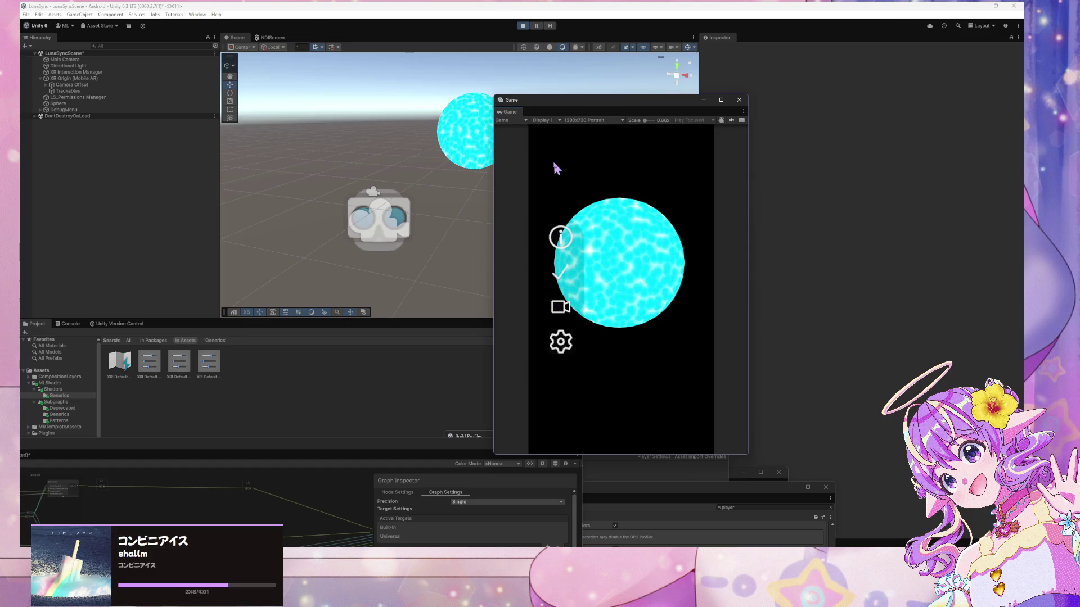
left_click(525, 26)
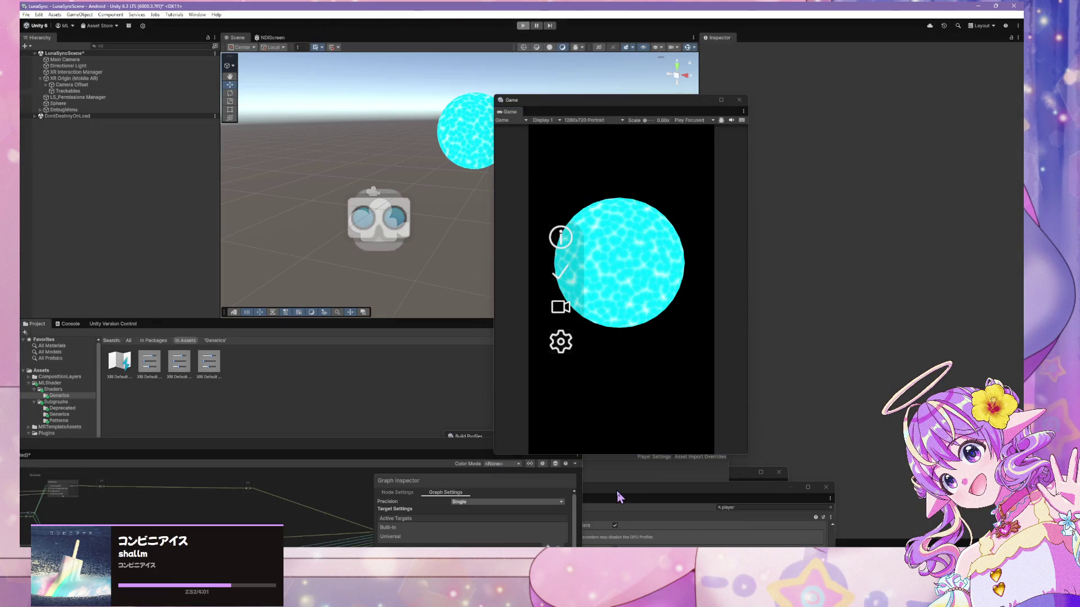
mouse_move(619, 495)
left_mouse_down()
mouse_move(677, 198)
mouse_move(644, 184)
left_mouse_up()
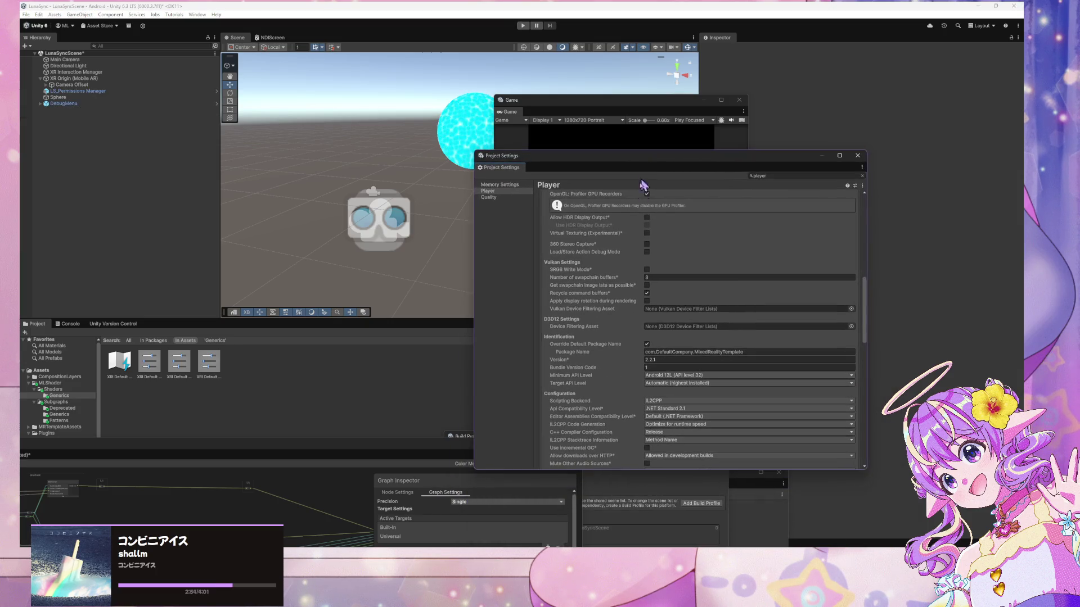
Bring the Build Profiles window to the front and move it to the right
left_click(669, 532)
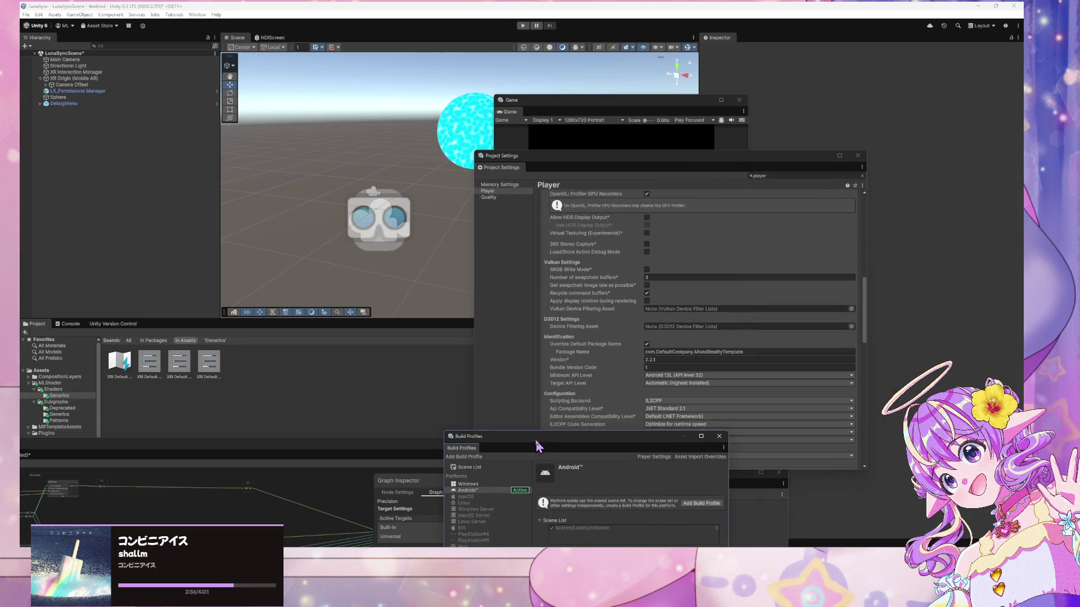
left_click_drag(538, 446, 768, 248)
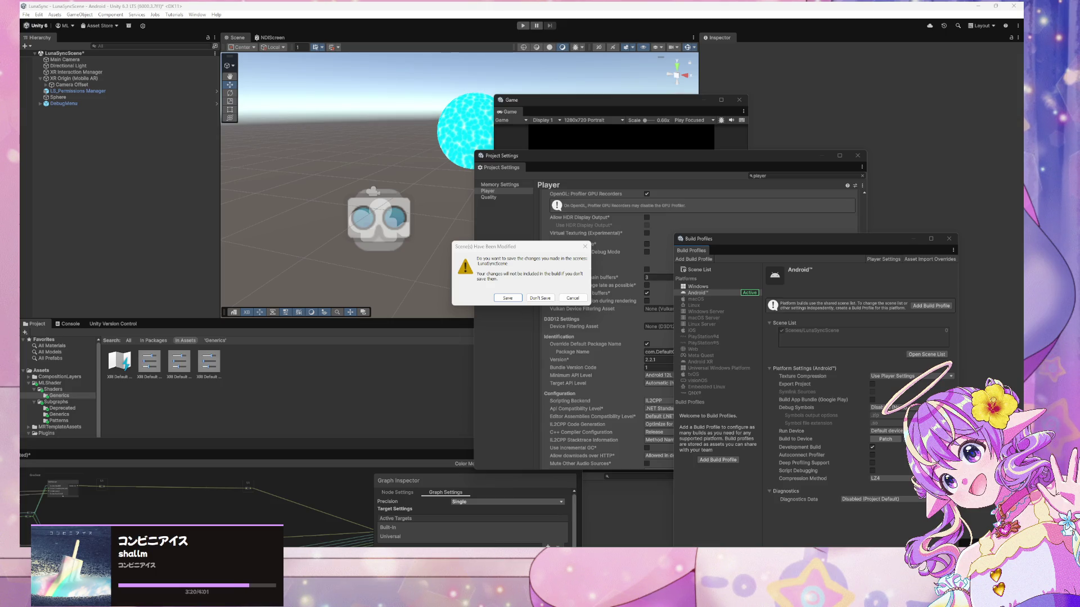
Save the modified LunaSyncScene at the prompt and start the Android build
left_click(508, 298)
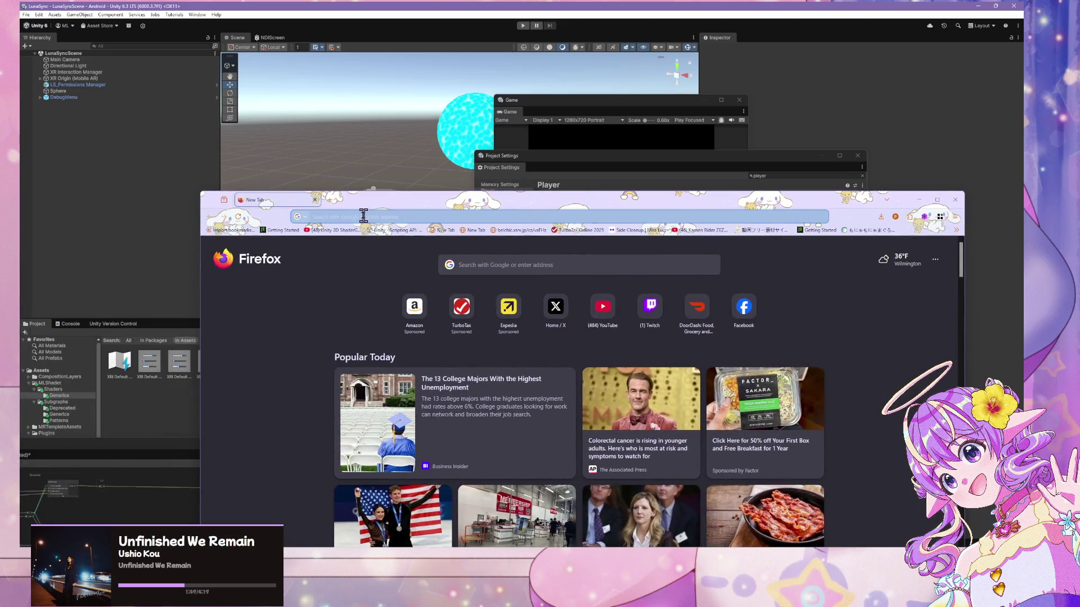
Search the web for 'unity xr android touch screen not working'
left_click(363, 217)
type("unity xr")
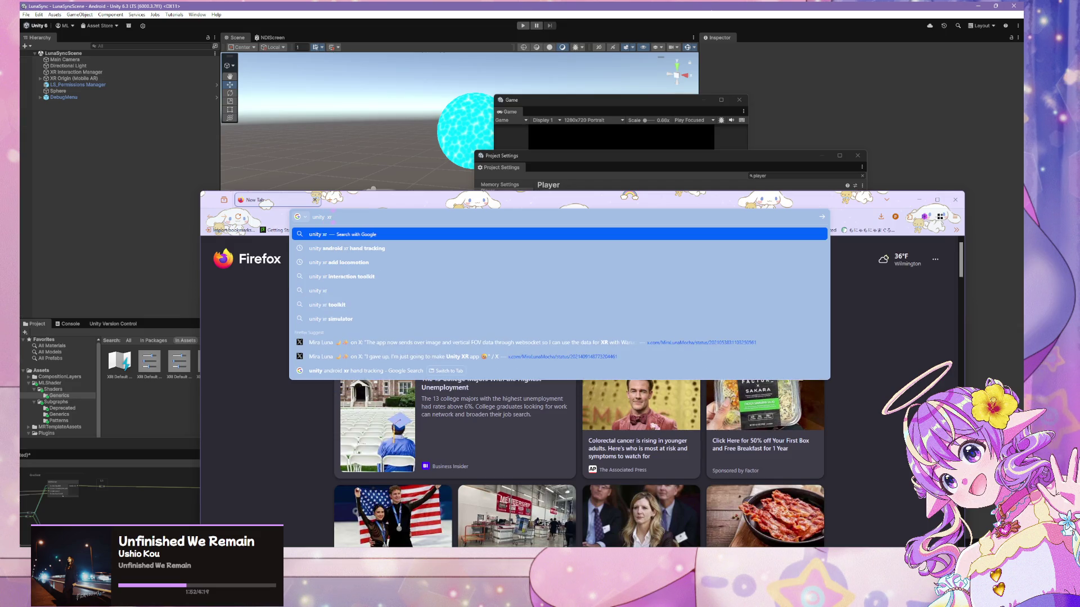
type(" android")
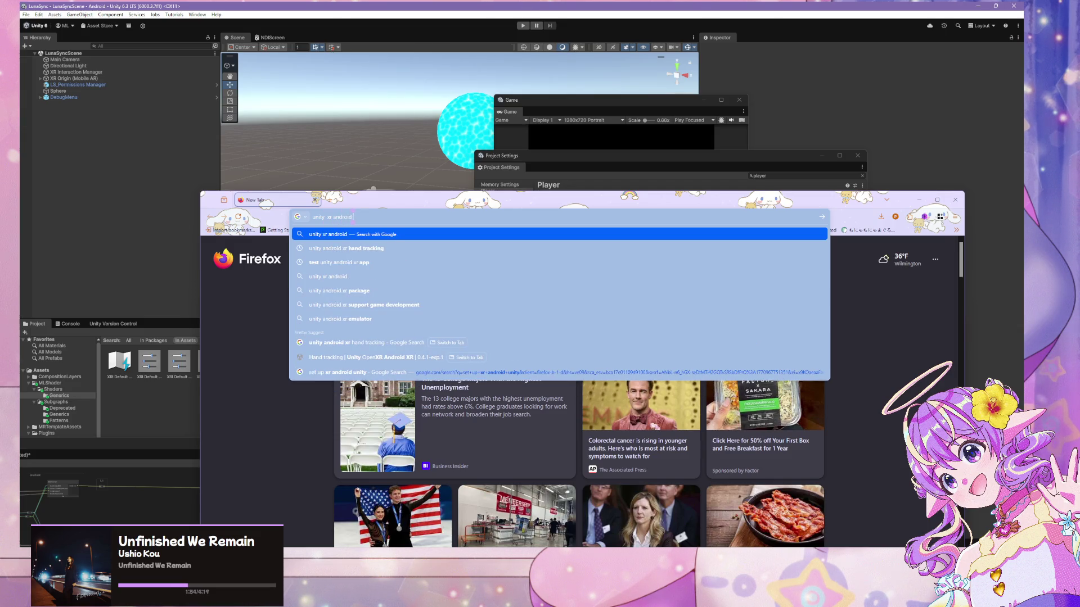
type(" touch scren")
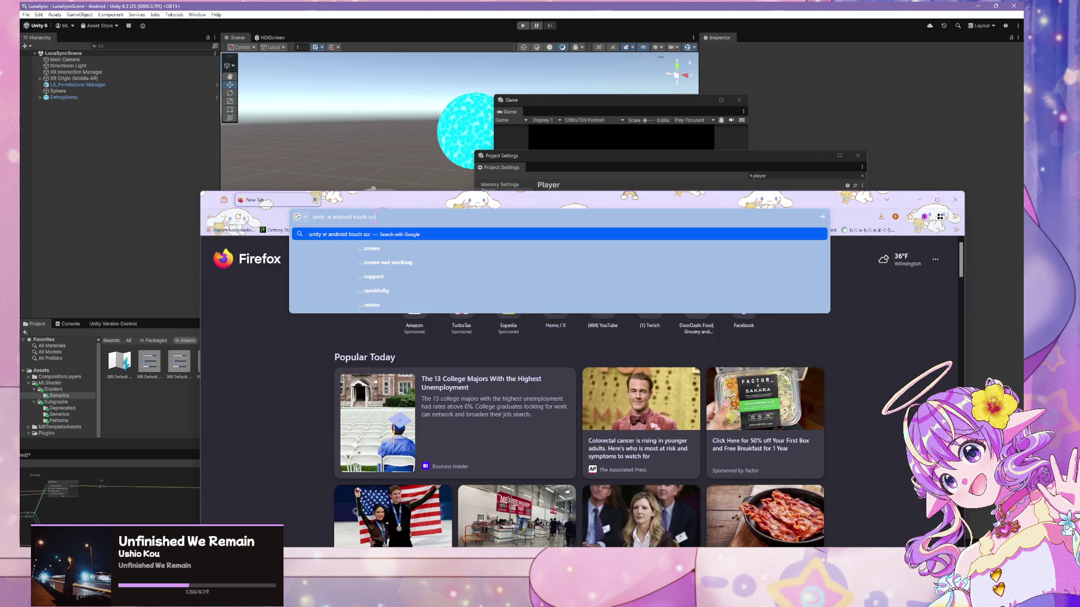
key("BackSpace")
type("en not w")
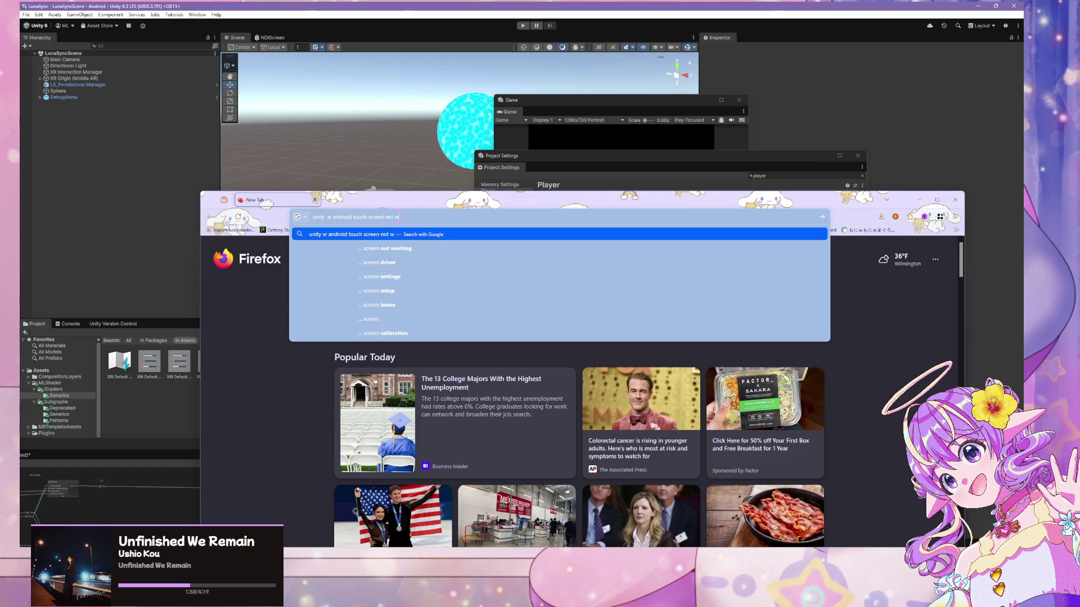
type("orking")
key("Return")
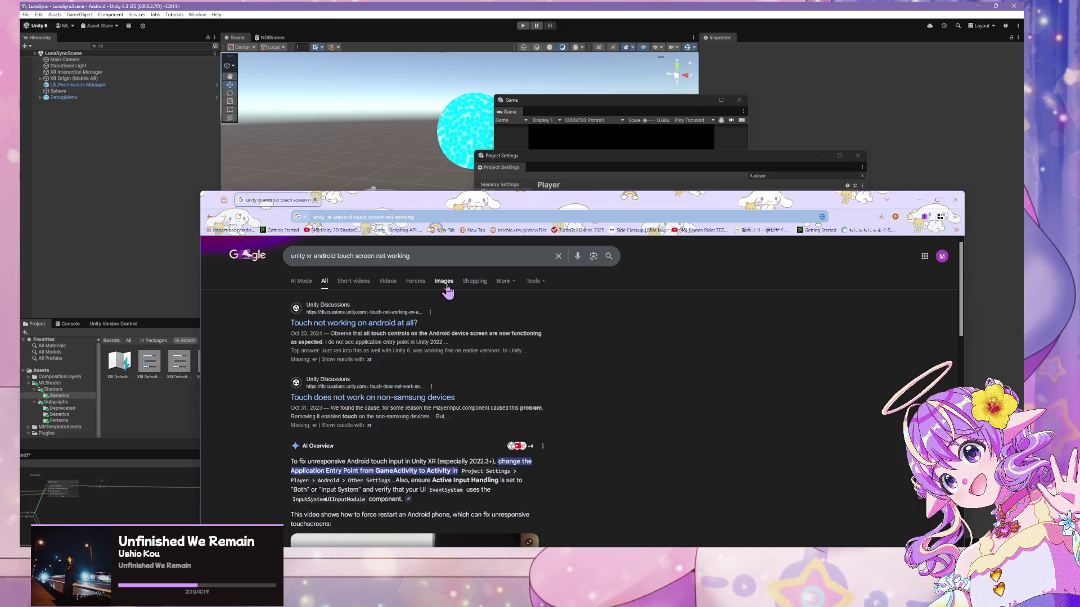
Expand the AI Overview's suggested fix and move the browser aside
scroll(448, 290, "down", 2)
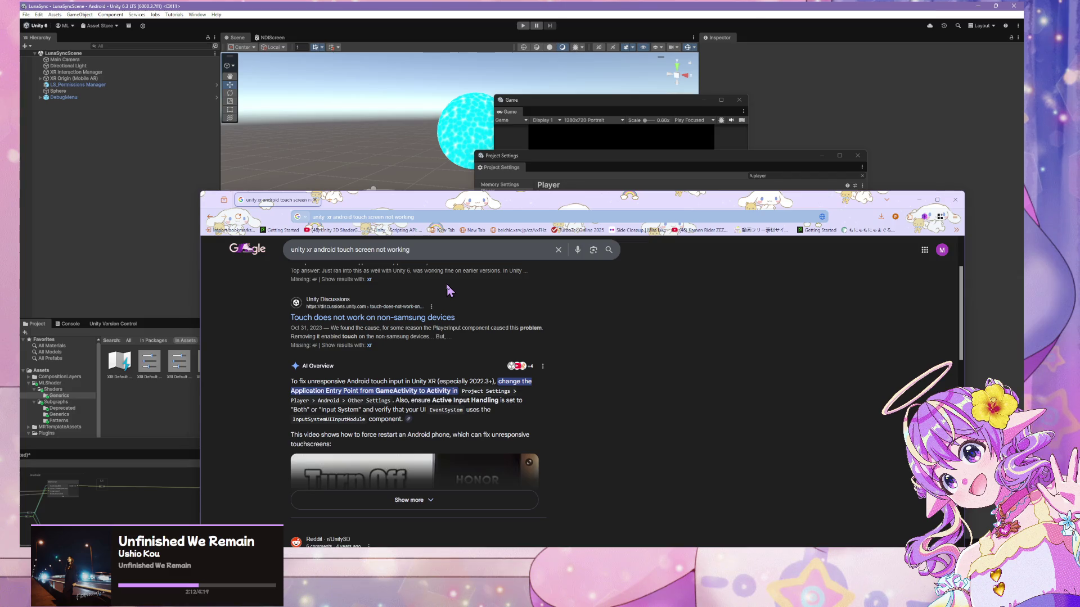
scroll(461, 419, "down", 2)
left_click(462, 419)
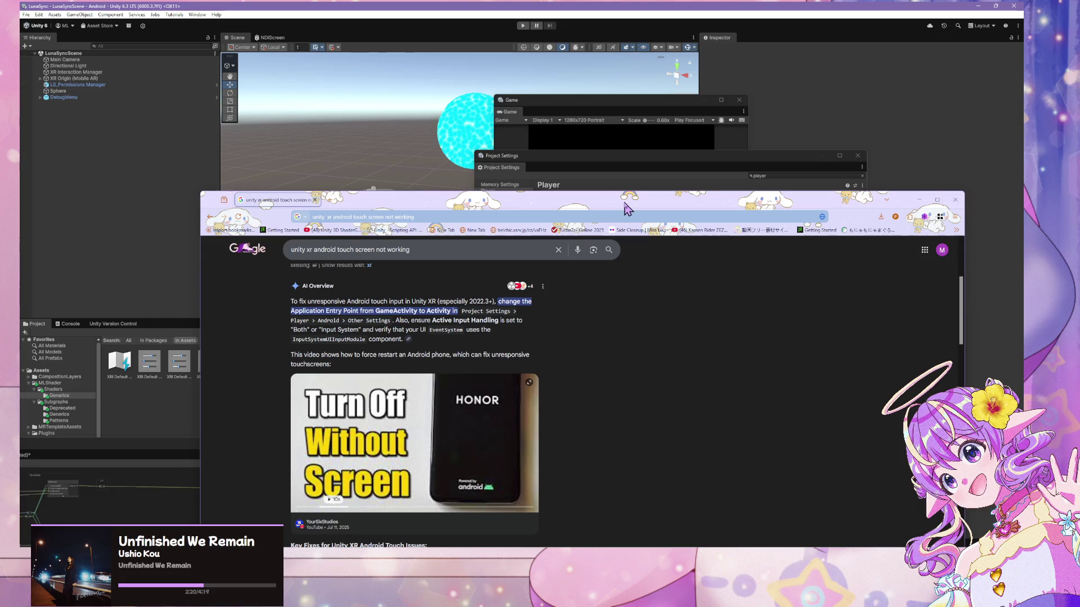
mouse_move(631, 203)
left_mouse_down()
mouse_move(173, 151)
mouse_move(0, 209)
mouse_move(0, 190)
left_mouse_up()
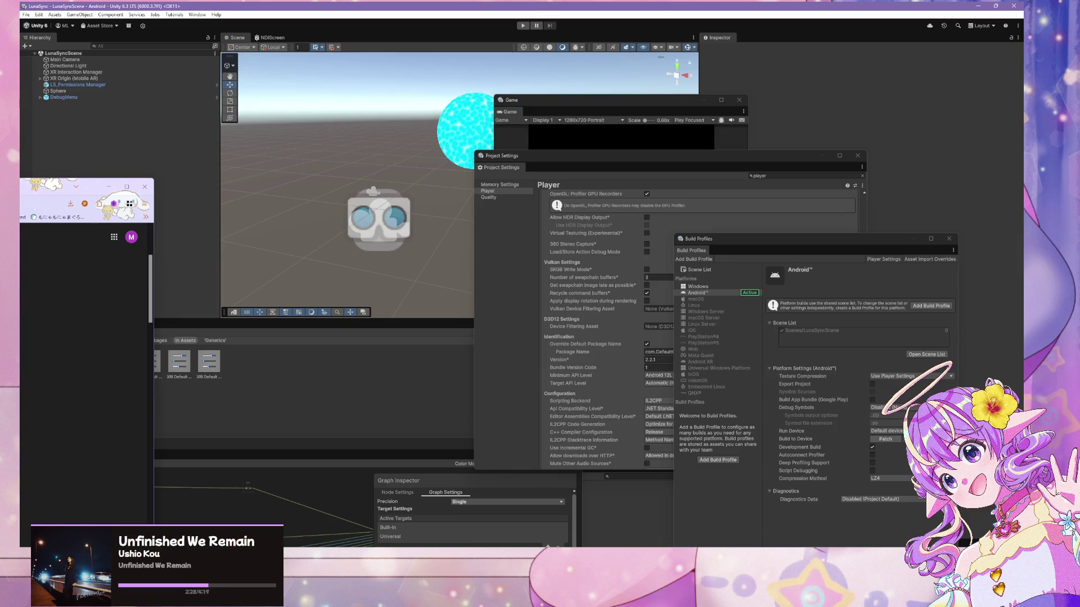
Bring Unity forward and reopen SampleScene from the recent scenes list
left_click(328, 135)
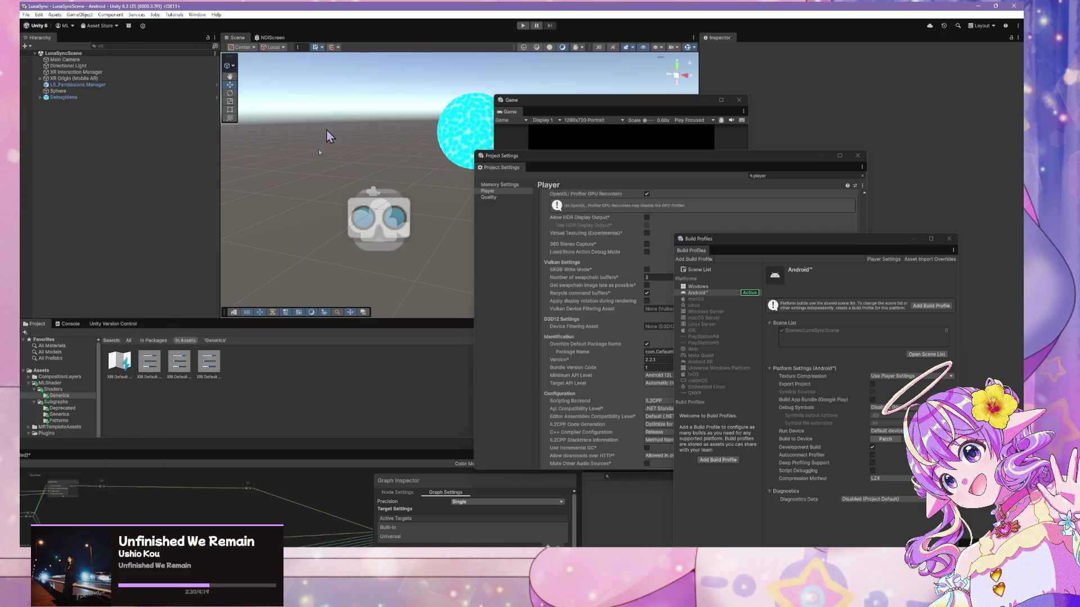
left_click(26, 14)
mouse_move(73, 43)
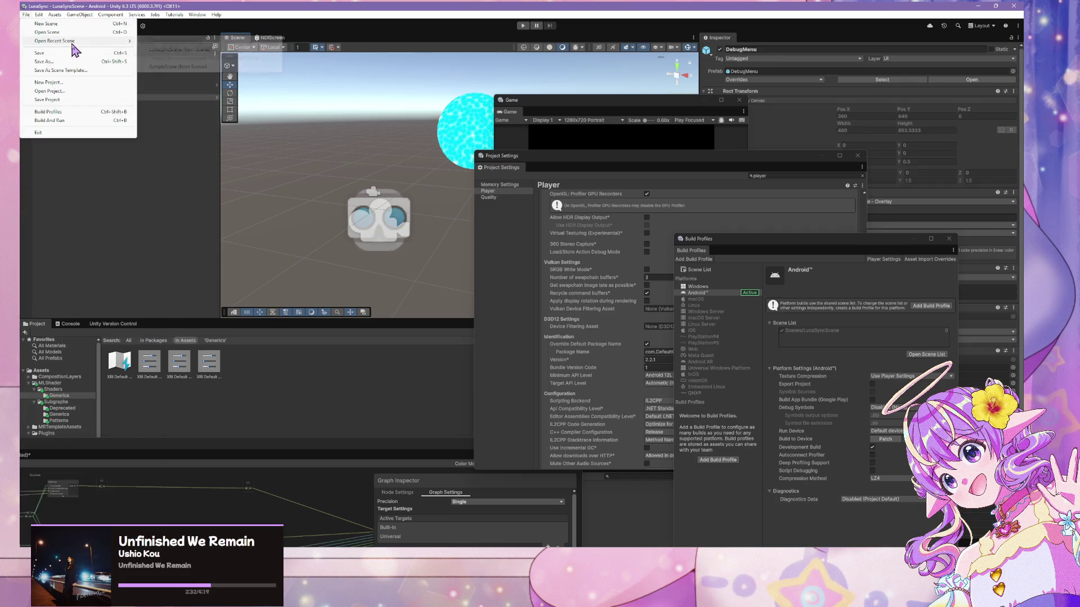
left_click(208, 67)
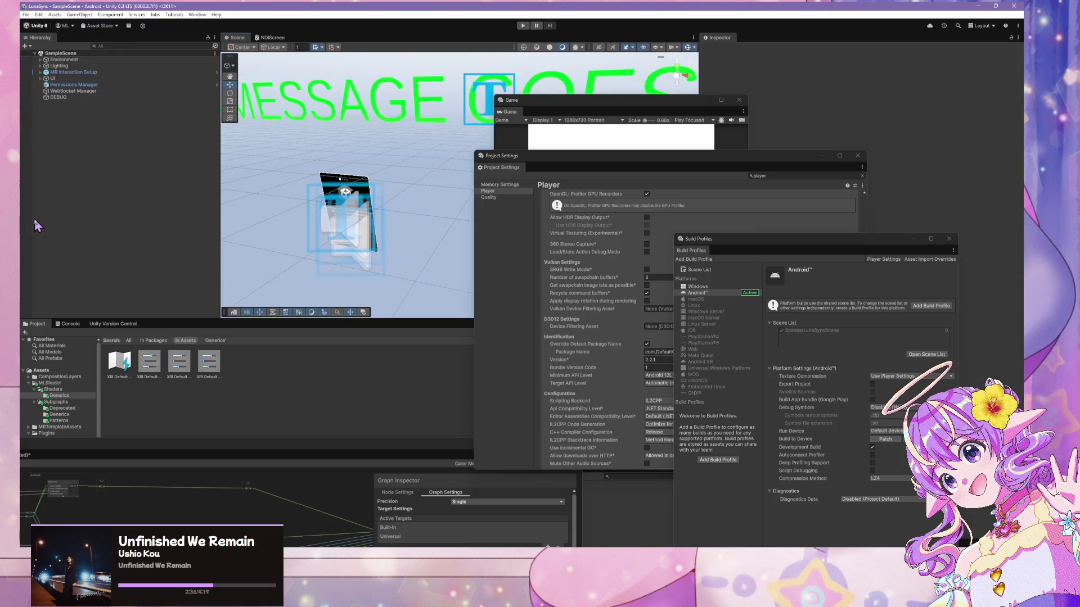
Expand MR Interaction Setup and select XR Origin (XR Rig) in the Hierarchy
left_click(361, 181)
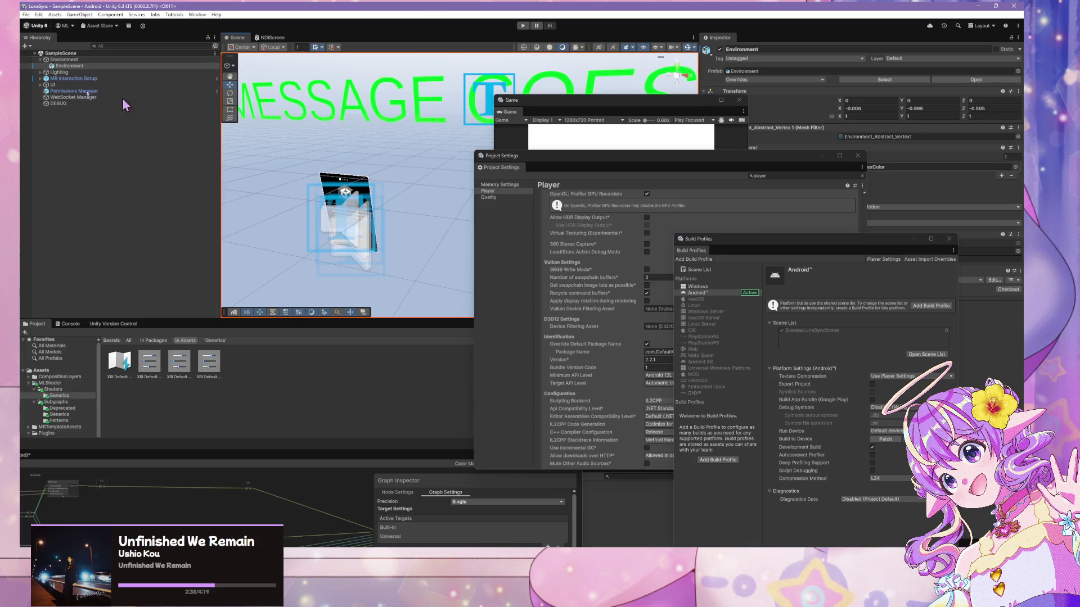
left_click(73, 78)
left_click(40, 78)
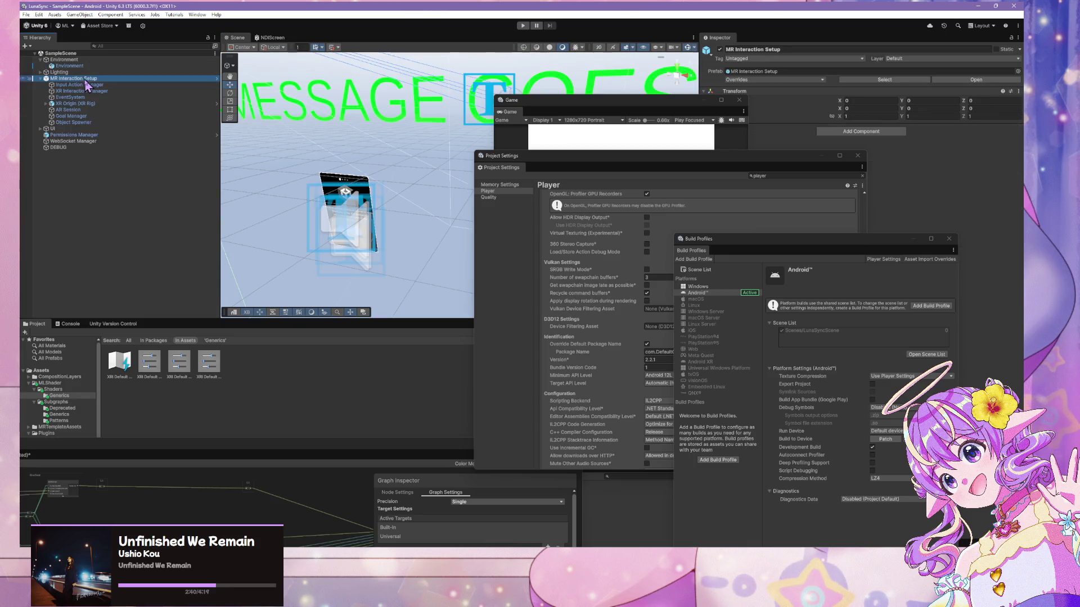
left_click(73, 122)
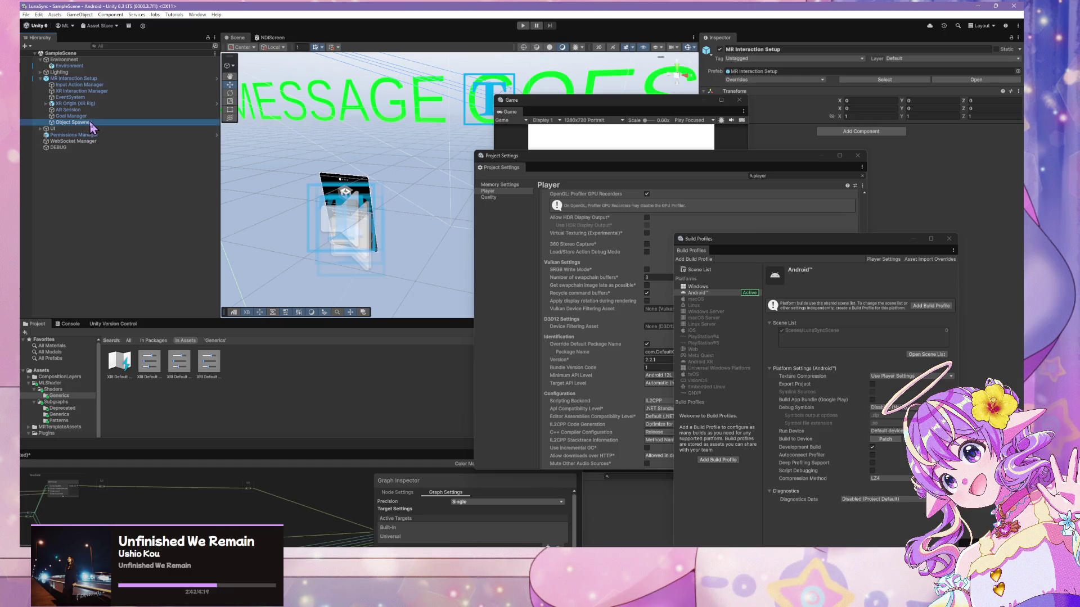
left_click(70, 116)
left_click(62, 105)
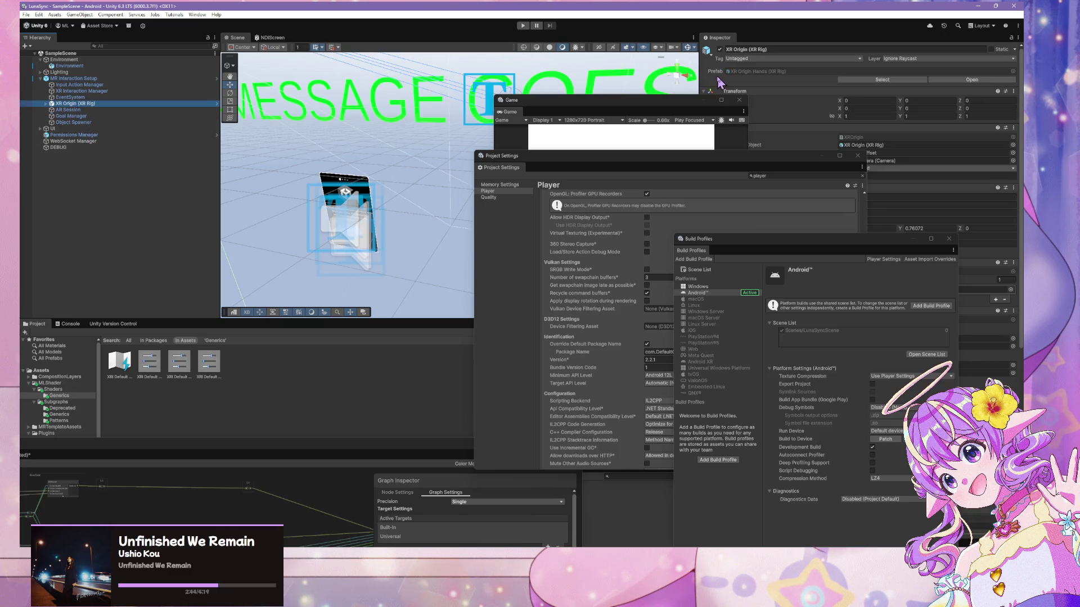
Move the Game and Project Settings windows lower and scroll through the Inspector components
left_click(562, 100)
left_click_drag(562, 100, 585, 318)
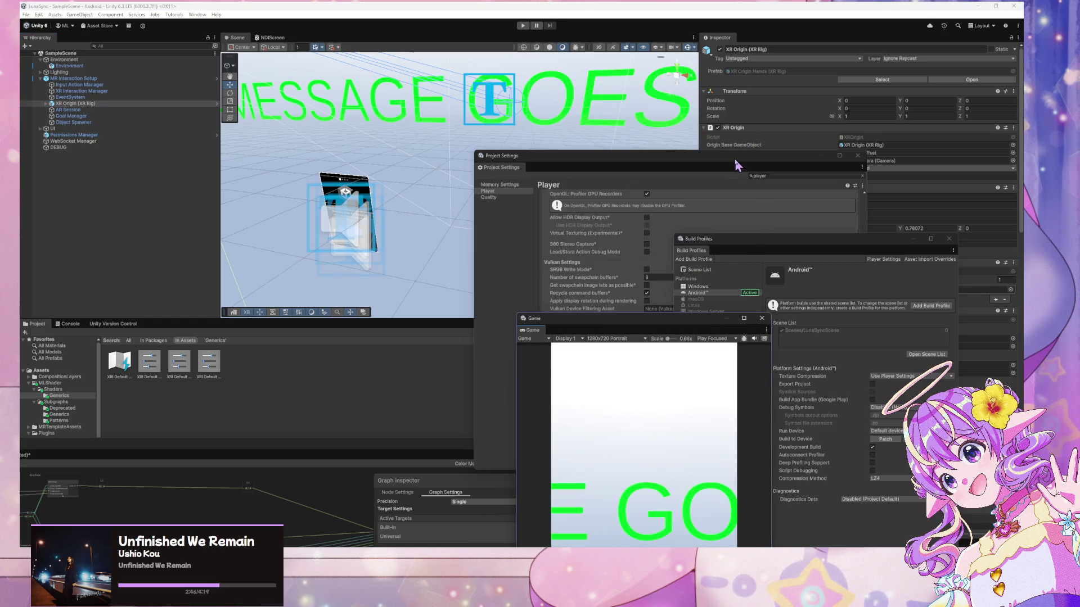
left_click_drag(734, 159, 811, 361)
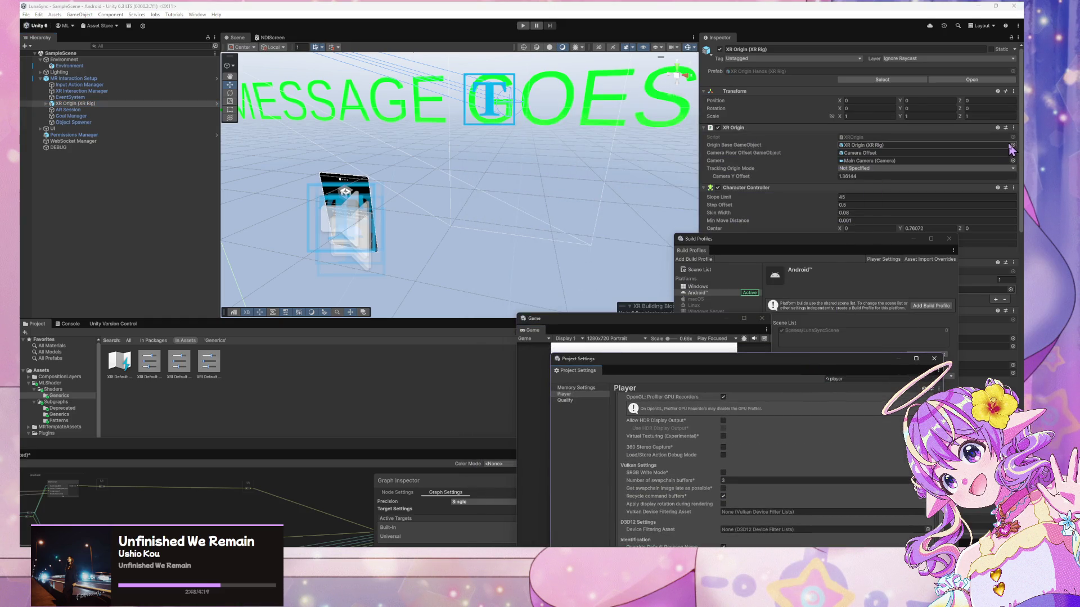
scroll(932, 147, "down", 2)
scroll(931, 152, "down", 10)
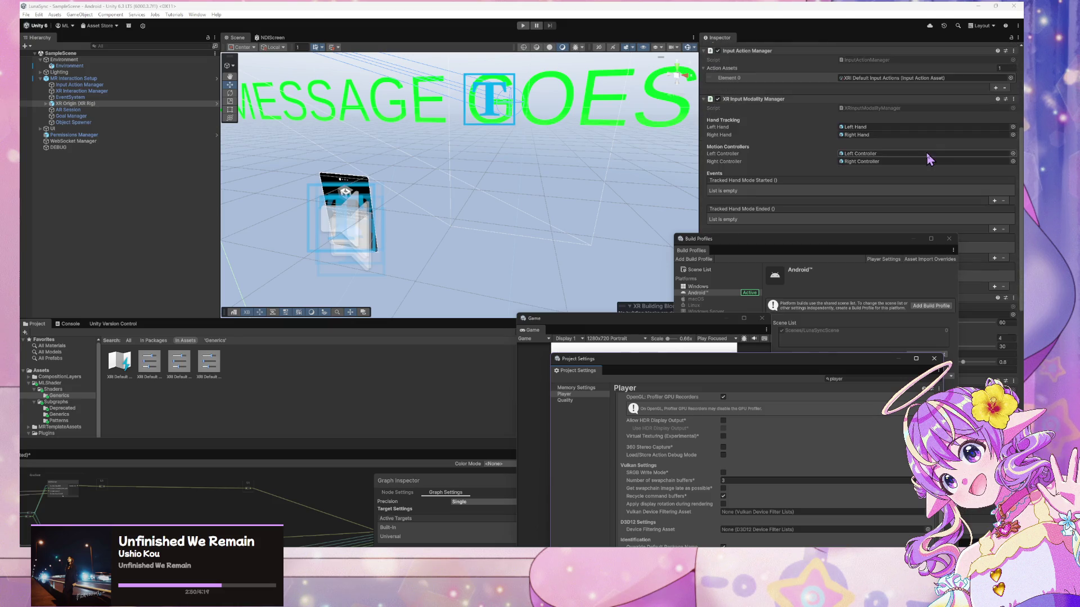
scroll(926, 151, "down", 10)
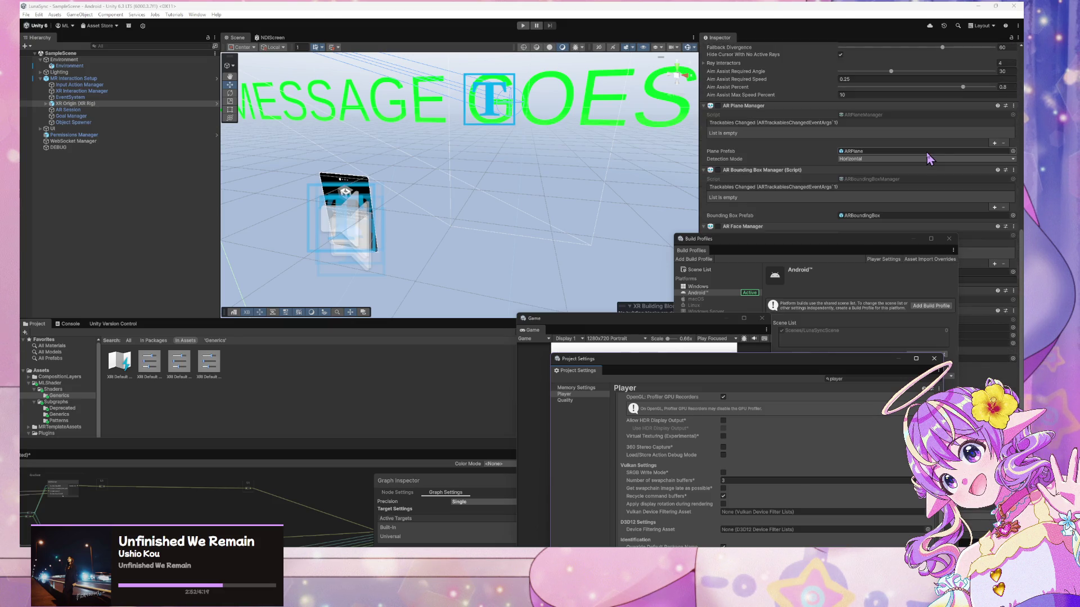
scroll(927, 156, "down", 7)
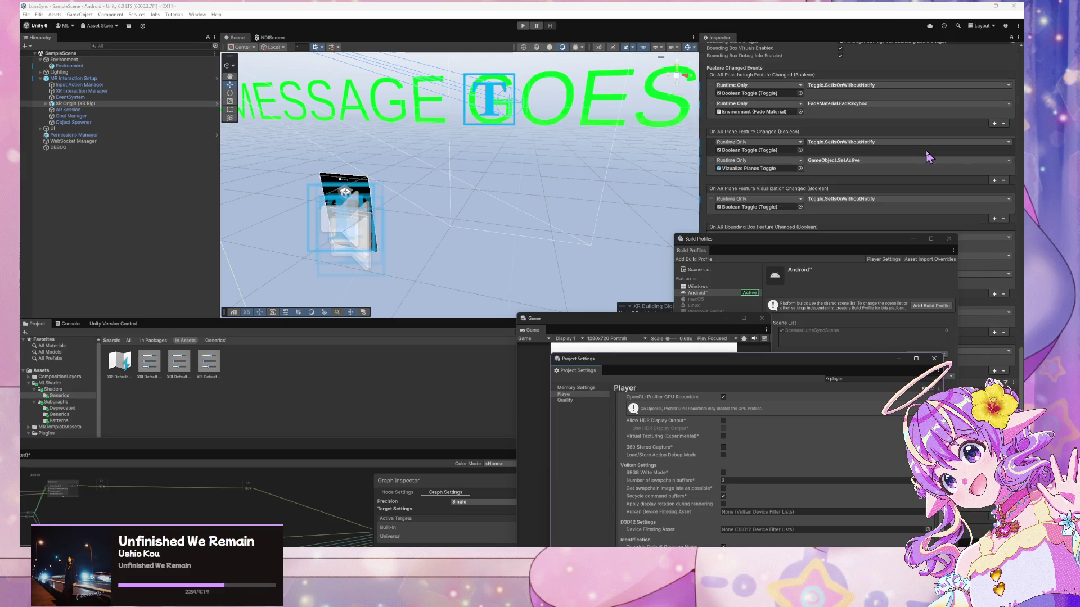
Inspect EventSystem and Environment, and rearrange the Build Profiles, Game and Project Settings windows
left_click(145, 97)
left_click(102, 66)
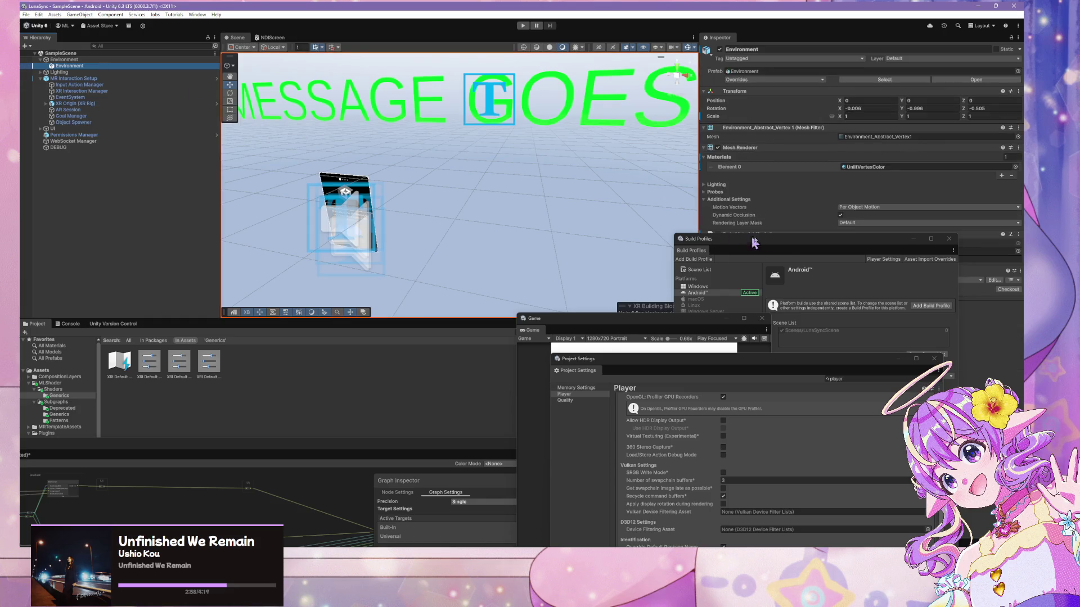
mouse_move(788, 241)
left_mouse_down()
mouse_move(467, 305)
mouse_move(820, 283)
left_mouse_up()
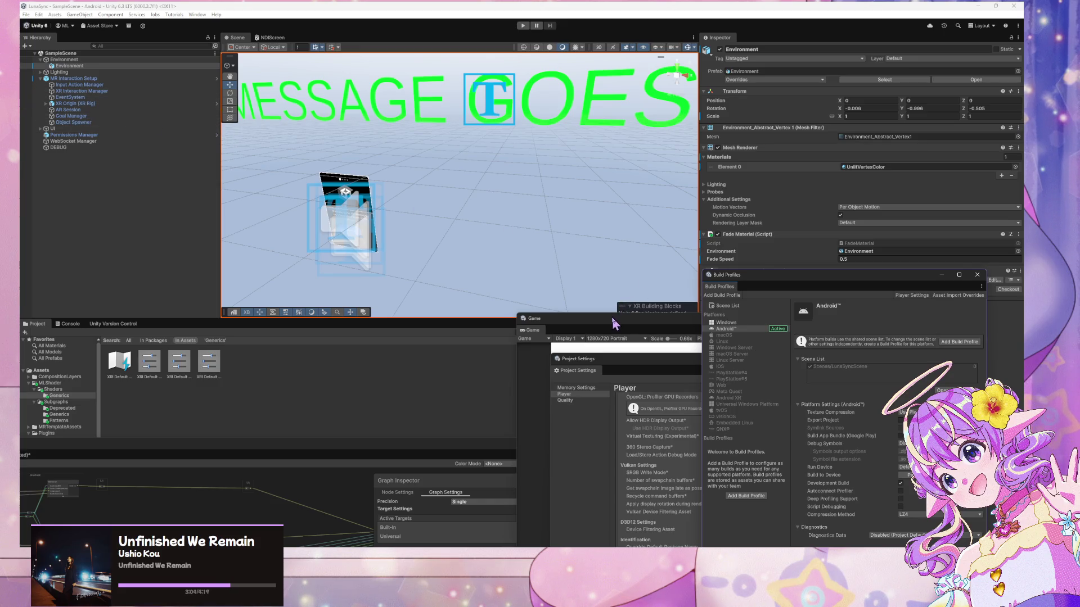
mouse_move(617, 315)
left_mouse_down()
mouse_move(448, 130)
mouse_move(292, 158)
left_mouse_up()
left_click_drag(607, 358, 468, 133)
left_click_drag(853, 275, 673, 177)
Add the open SampleScene to the build scene list and remove LunaSyncScene
left_click(781, 294)
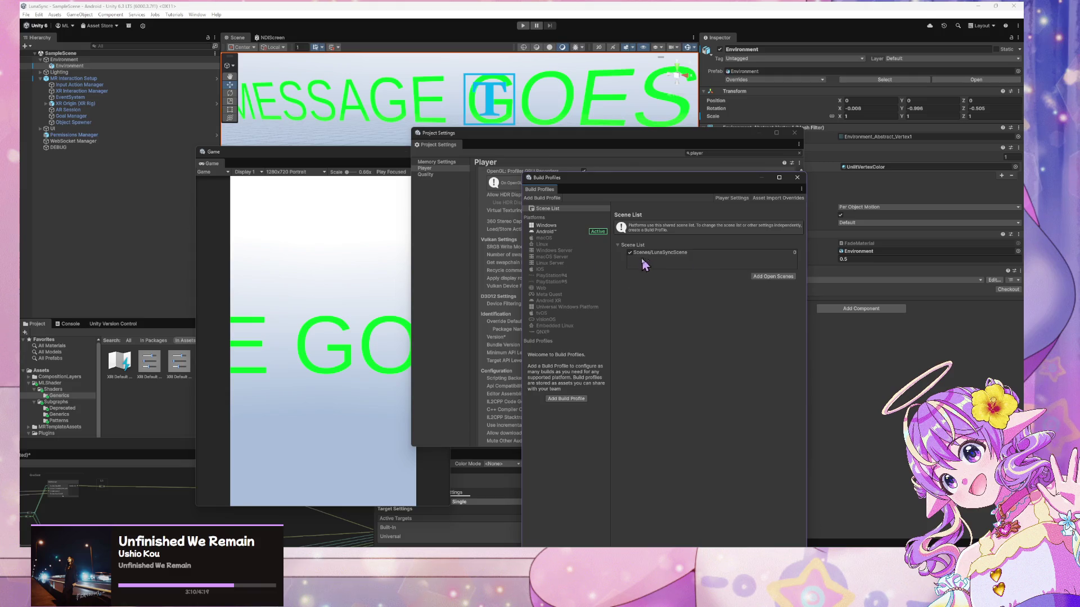
left_click(766, 277)
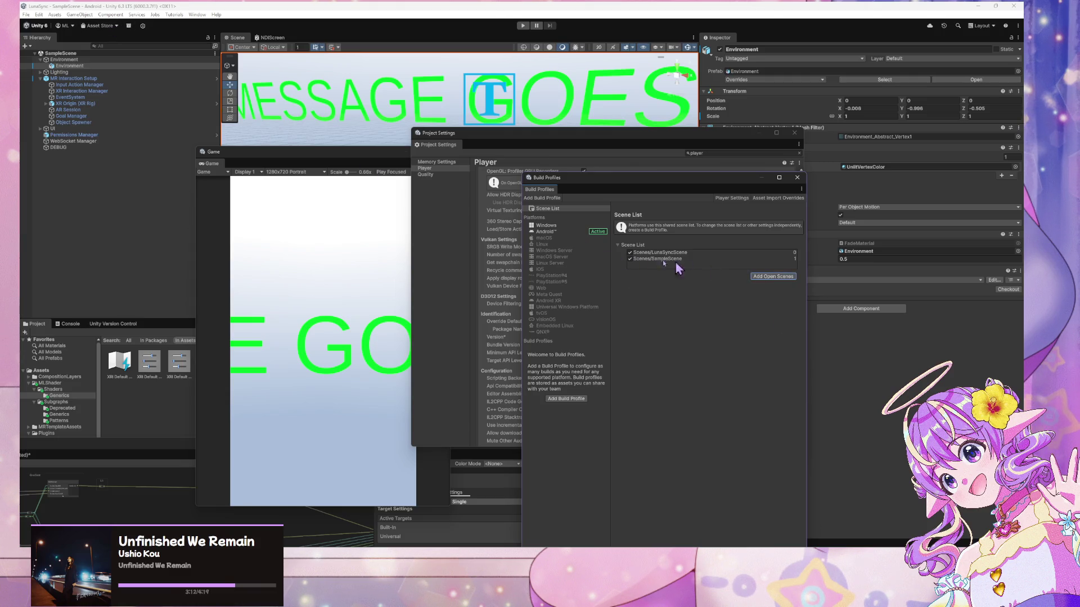
left_click(671, 263)
right_click(671, 263)
left_click(703, 266)
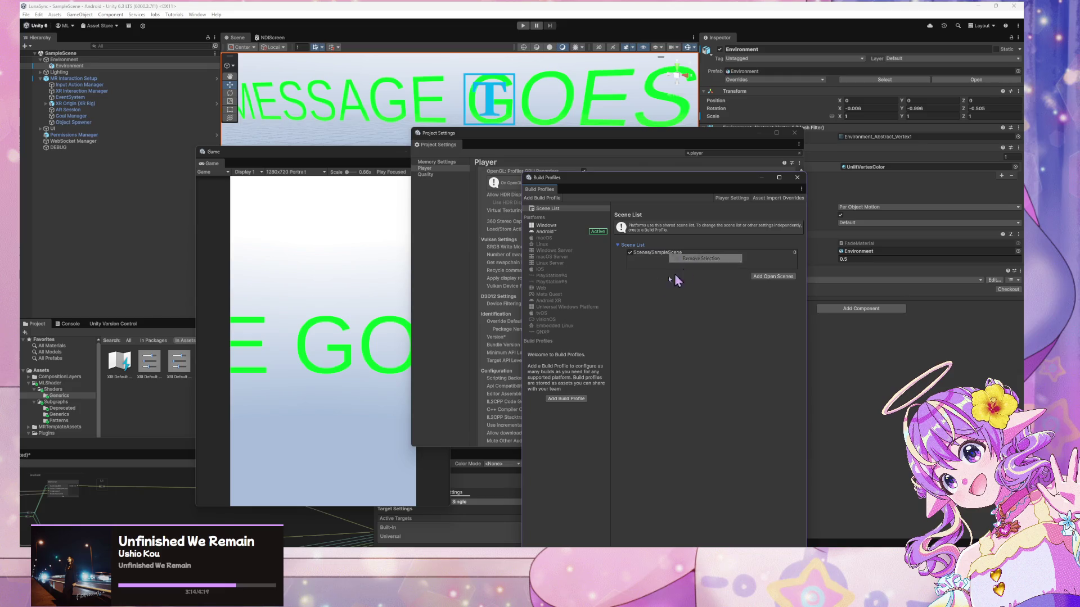
left_click(74, 72)
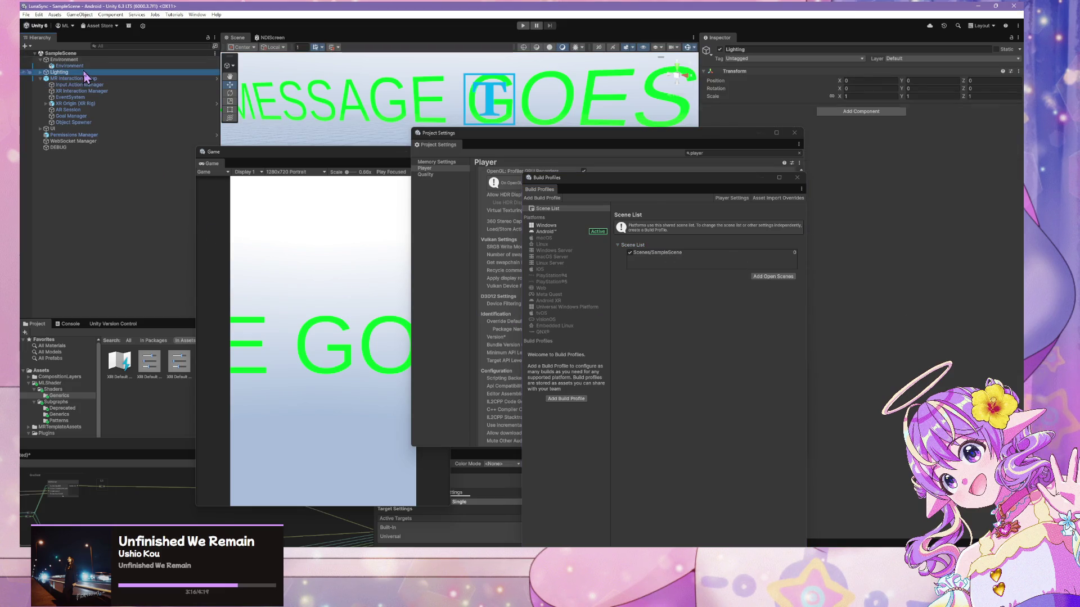
Inspect AR Session and move the Project Settings and Build Profiles windows aside
left_click(73, 123)
left_click(72, 116)
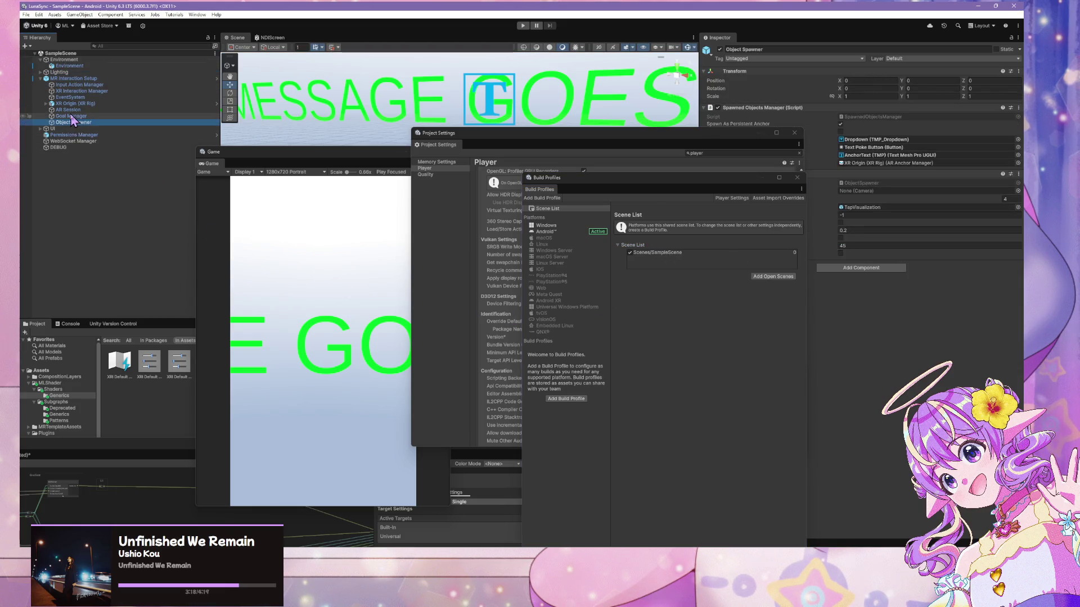
left_click(73, 122)
left_click(70, 110)
left_click_drag(646, 137, 817, 261)
left_click(696, 200)
left_click_drag(695, 199, 389, 271)
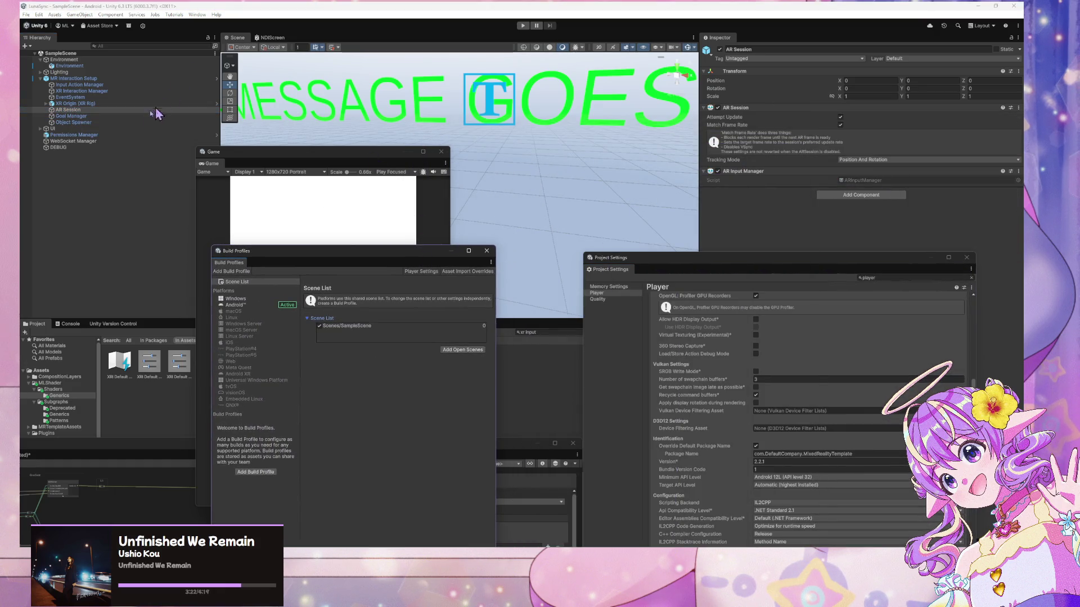
Inspect Object Spawner and the Goal Manager's four-card Step List
left_click(112, 122)
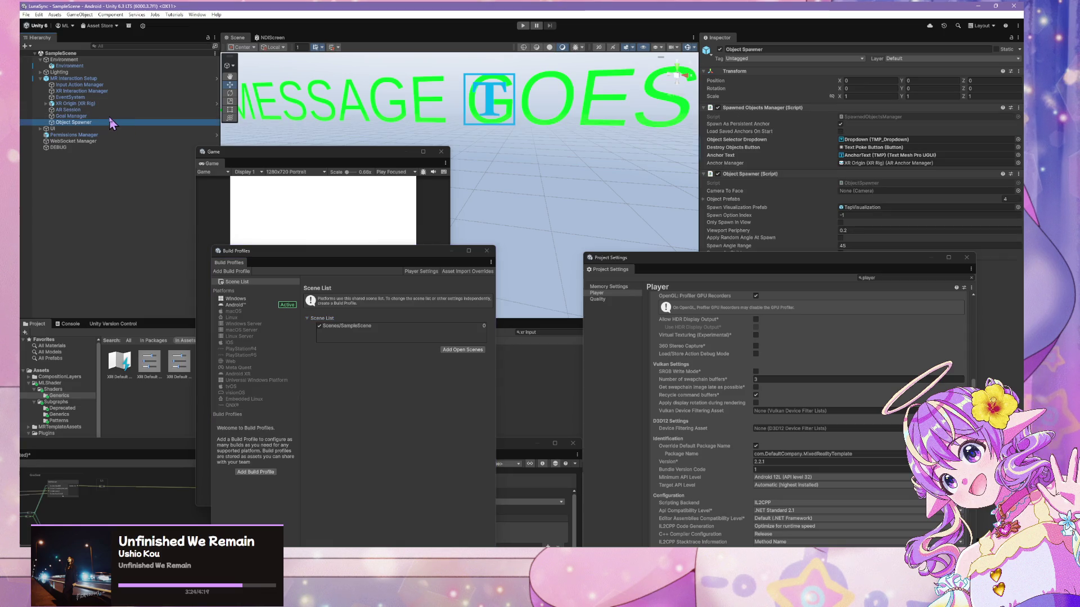
left_click(109, 116)
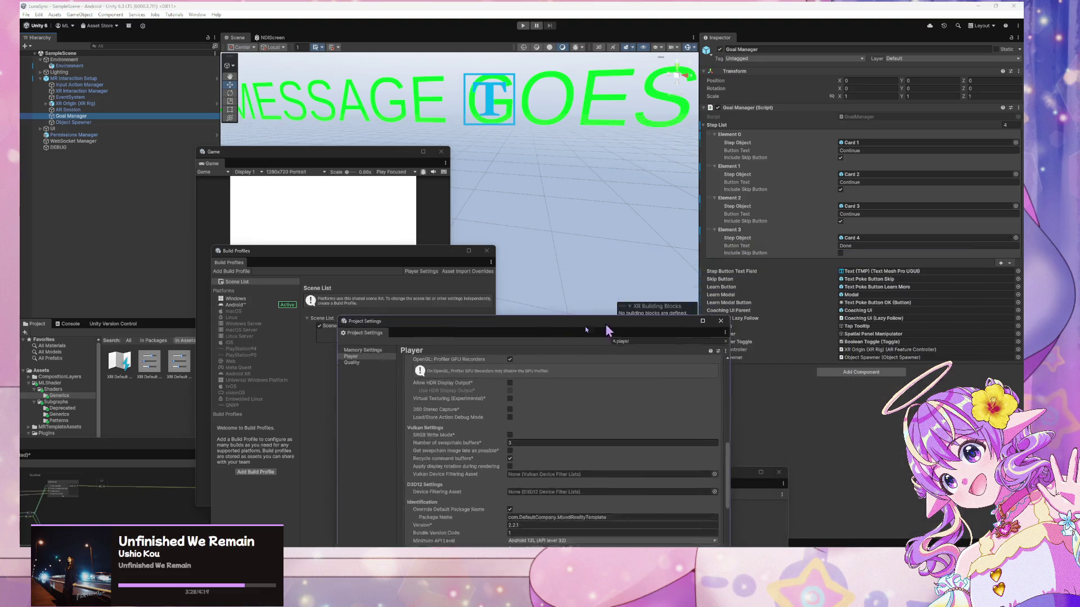
left_click_drag(862, 262, 522, 331)
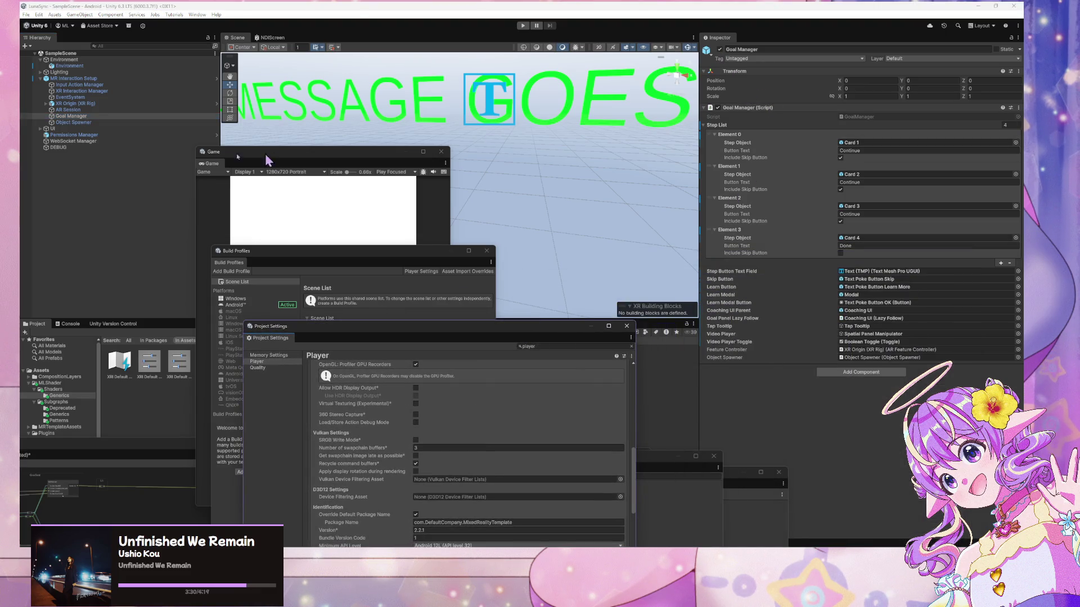
left_click(45, 103)
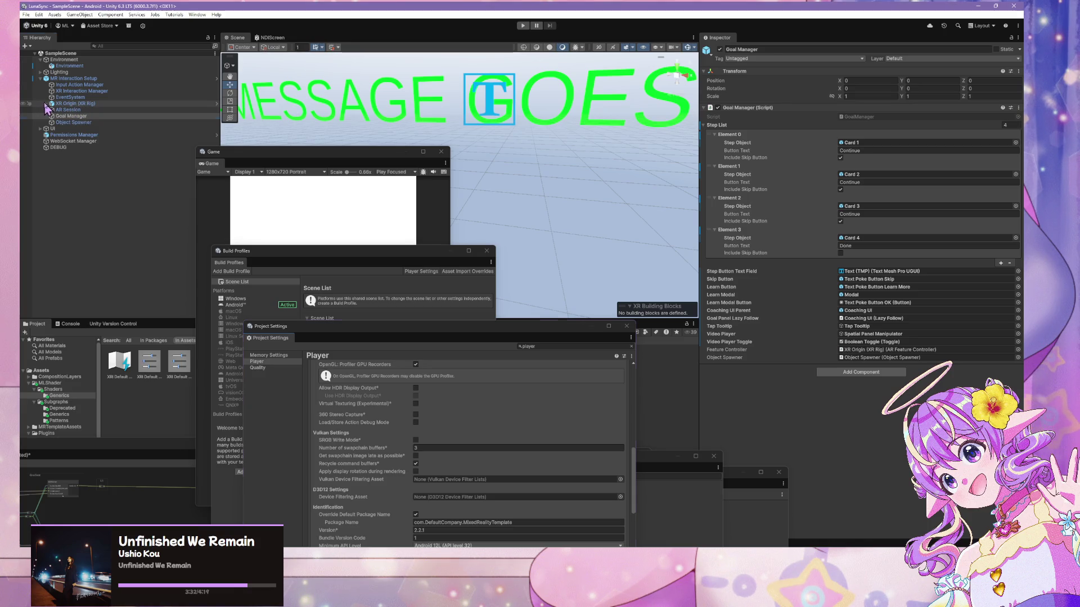
Select XR Origin (XR Rig) and review Tracking Origin Mode, leaving it at Not Specified
left_click(73, 116)
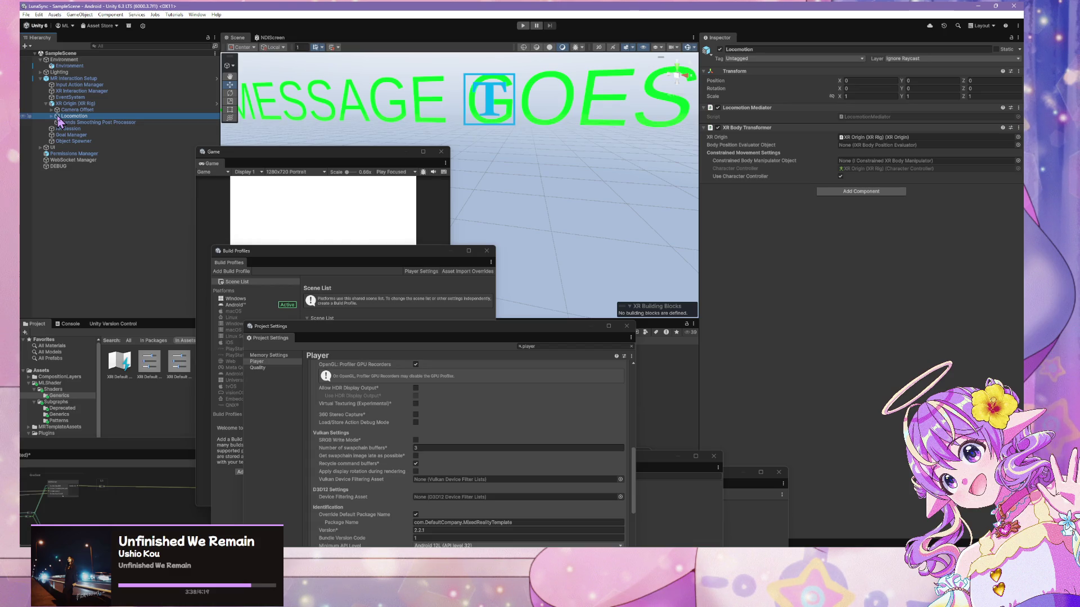
left_click(93, 110)
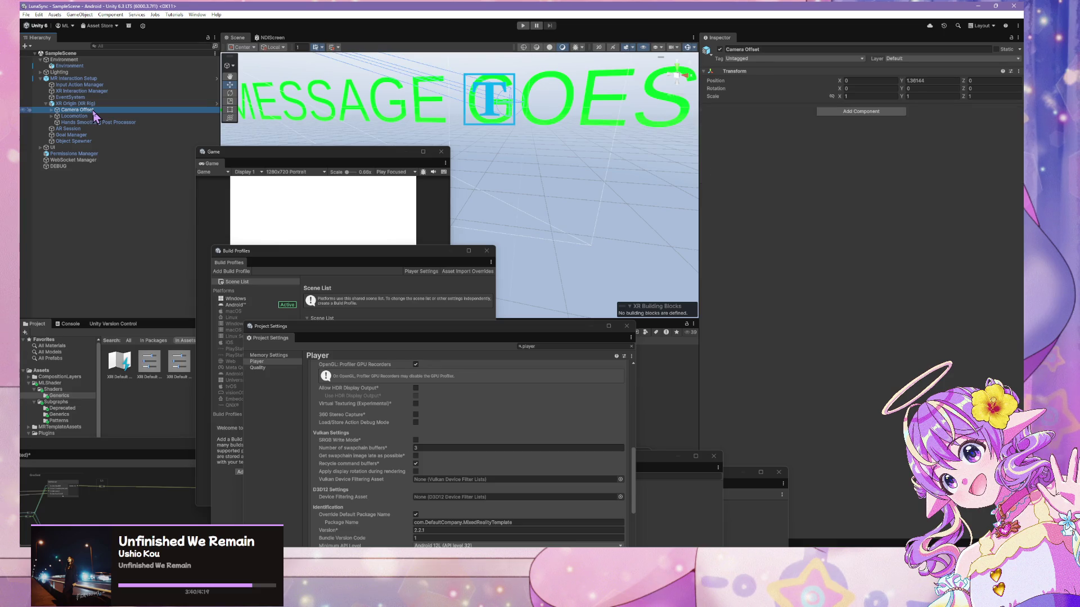
key("Up")
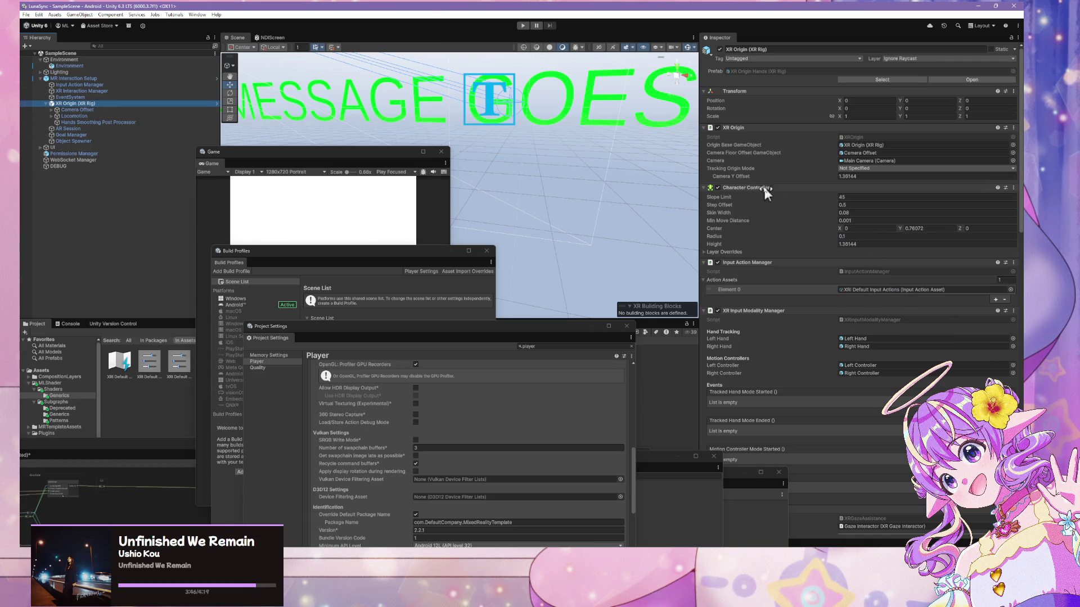
left_click(844, 169)
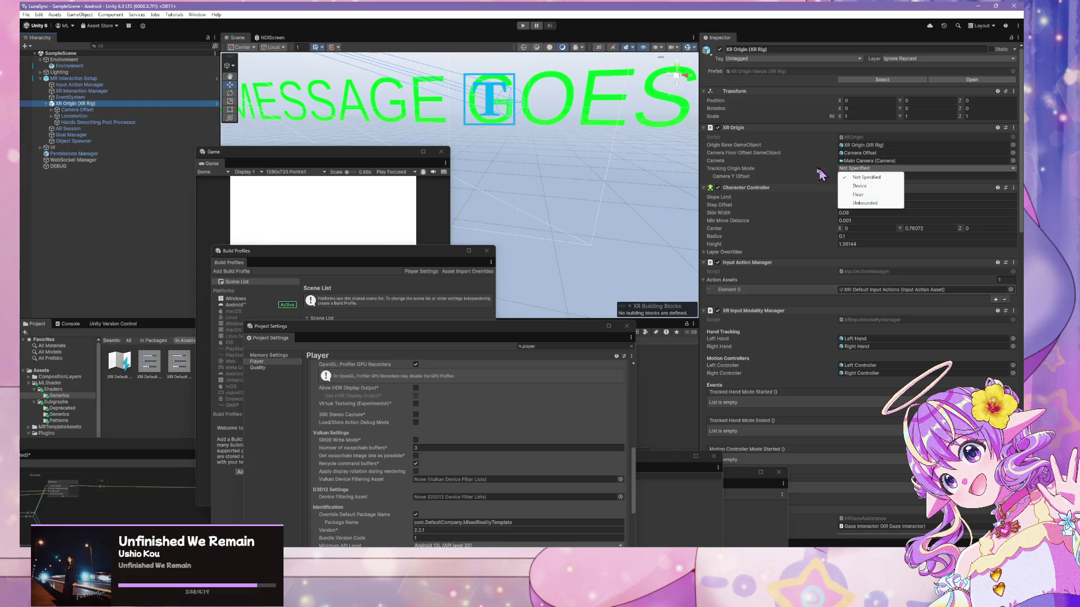
left_click(738, 171)
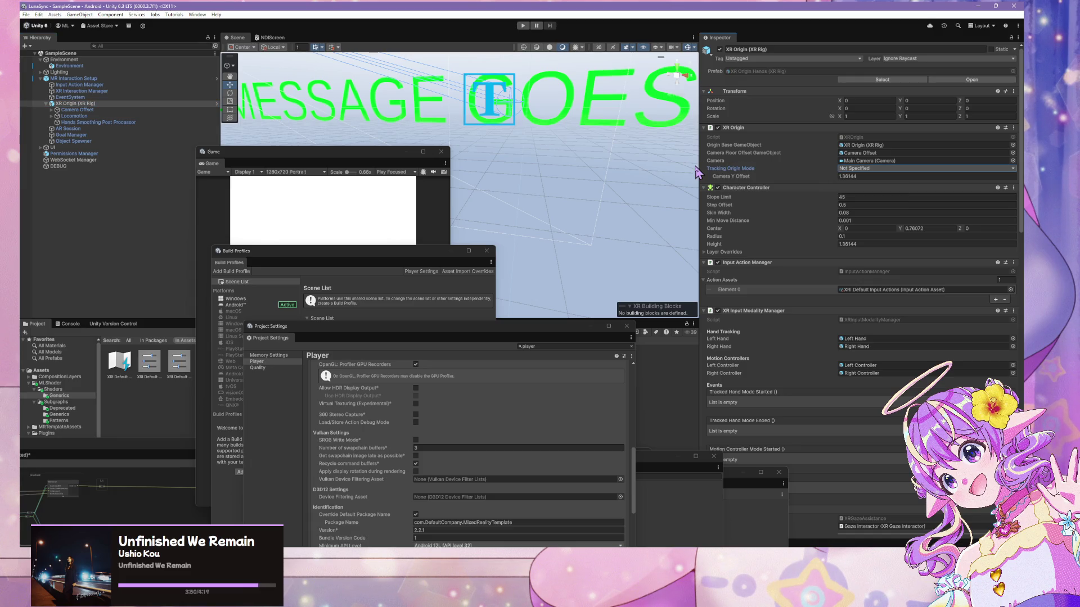
left_click(893, 168)
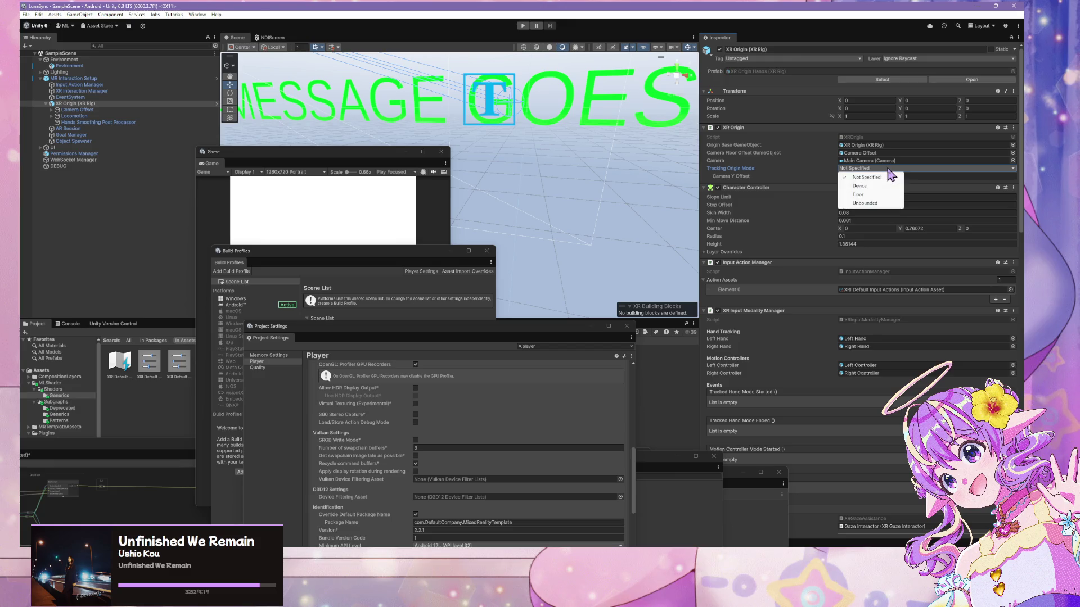
left_click(742, 175)
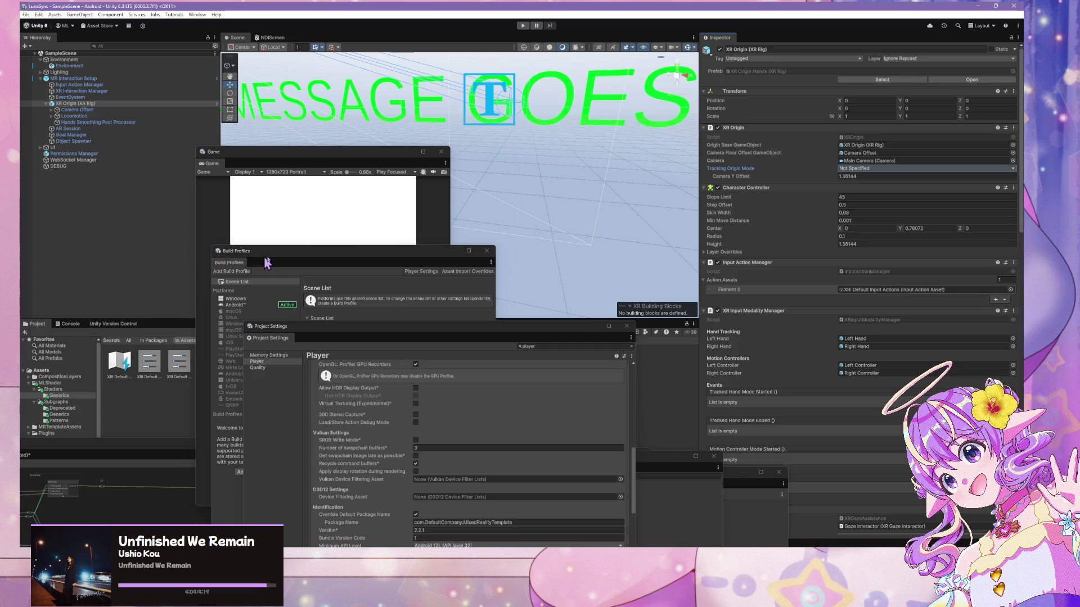
left_click(324, 352)
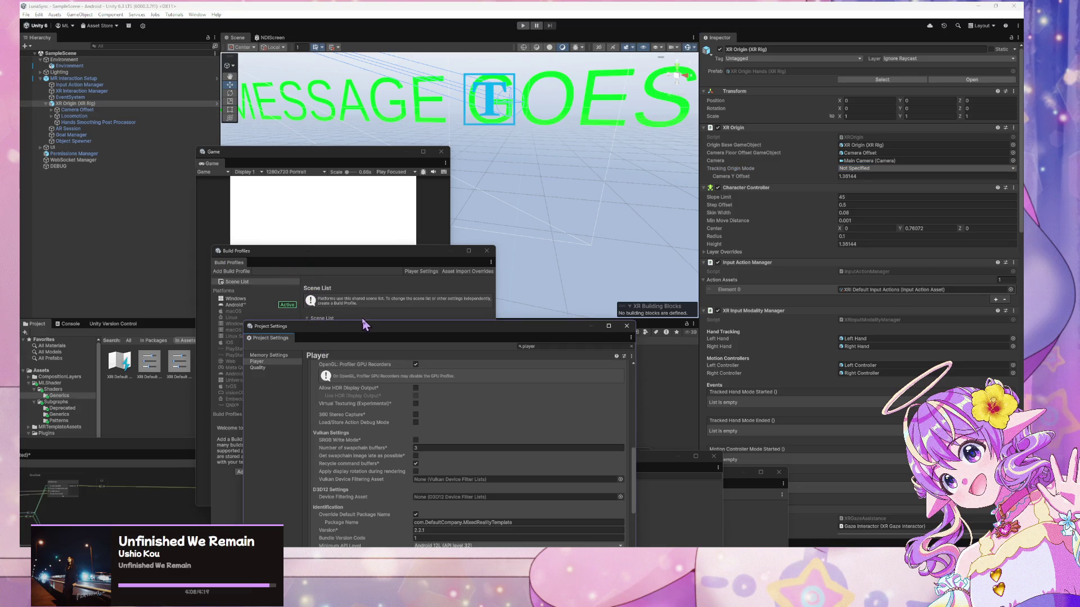
Move Project Settings over the Scene view and scroll through the Android Player settings
mouse_move(360, 326)
left_mouse_down()
mouse_move(502, 121)
mouse_move(447, 167)
left_mouse_up()
scroll(516, 283, "down", 3)
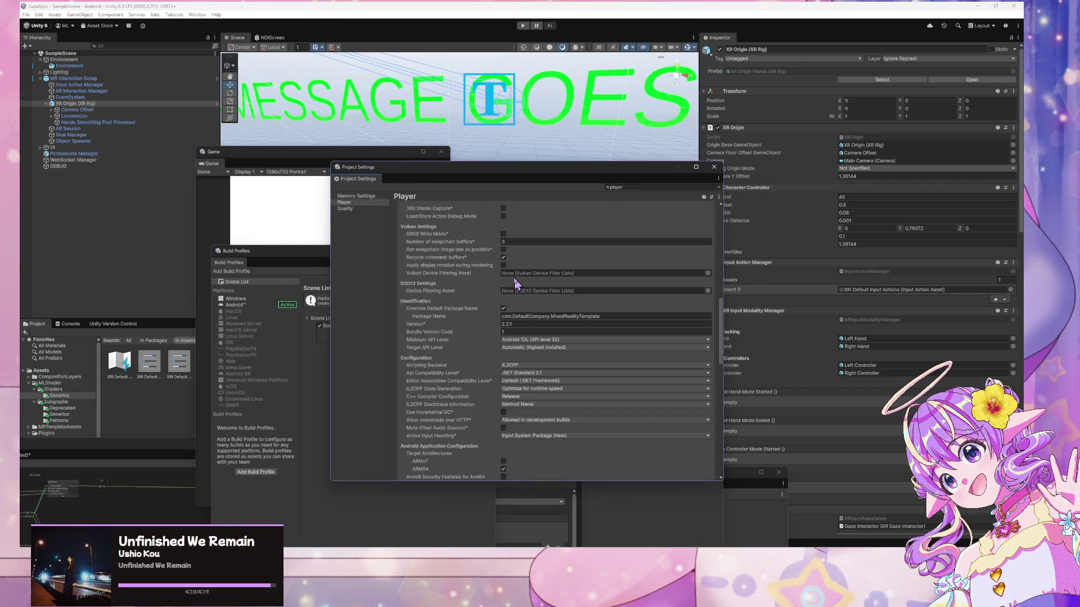
scroll(517, 283, "down", 4)
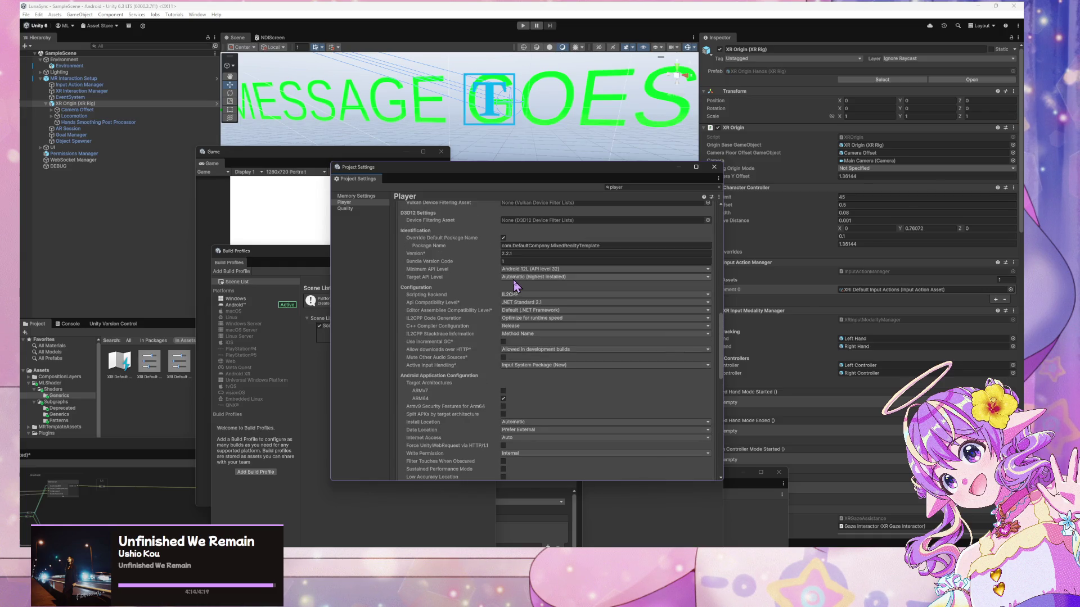
scroll(512, 281, "down", 5)
scroll(513, 281, "down", 10)
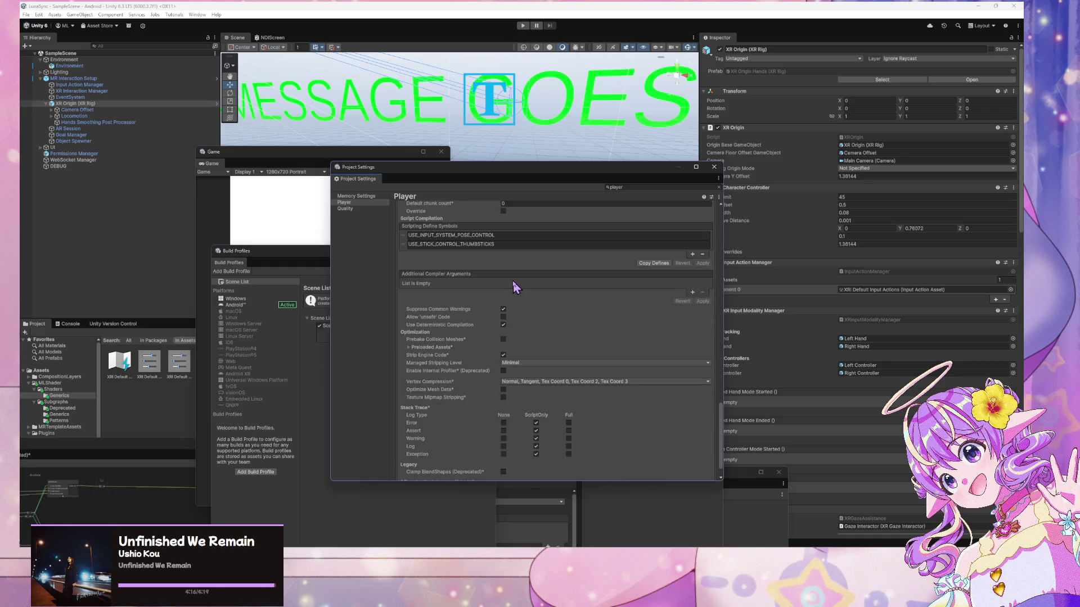
scroll(516, 288, "down", 3)
scroll(517, 288, "up", 20)
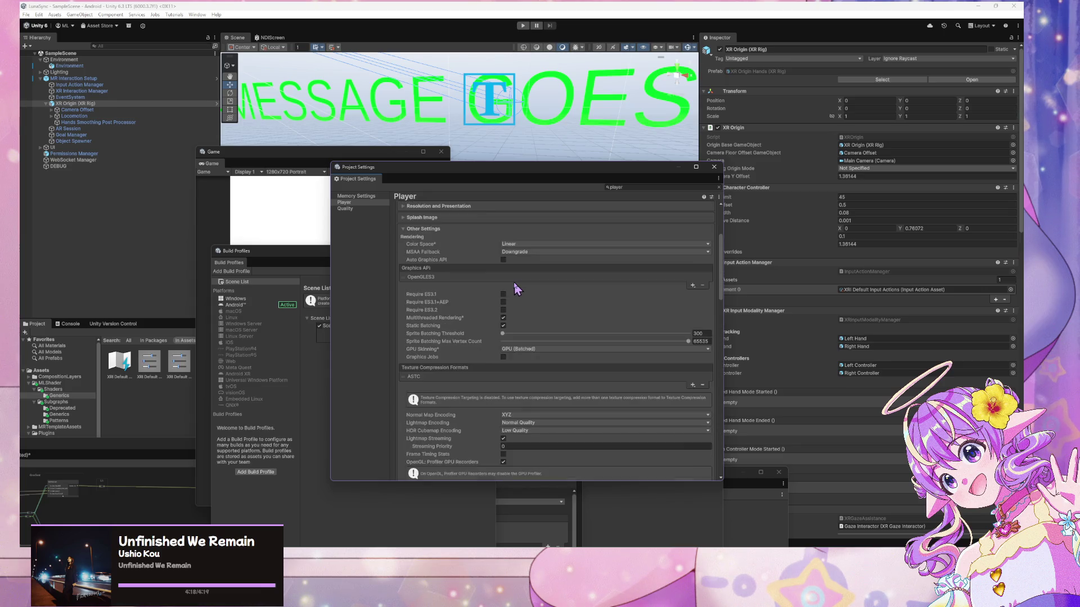
scroll(517, 288, "up", 5)
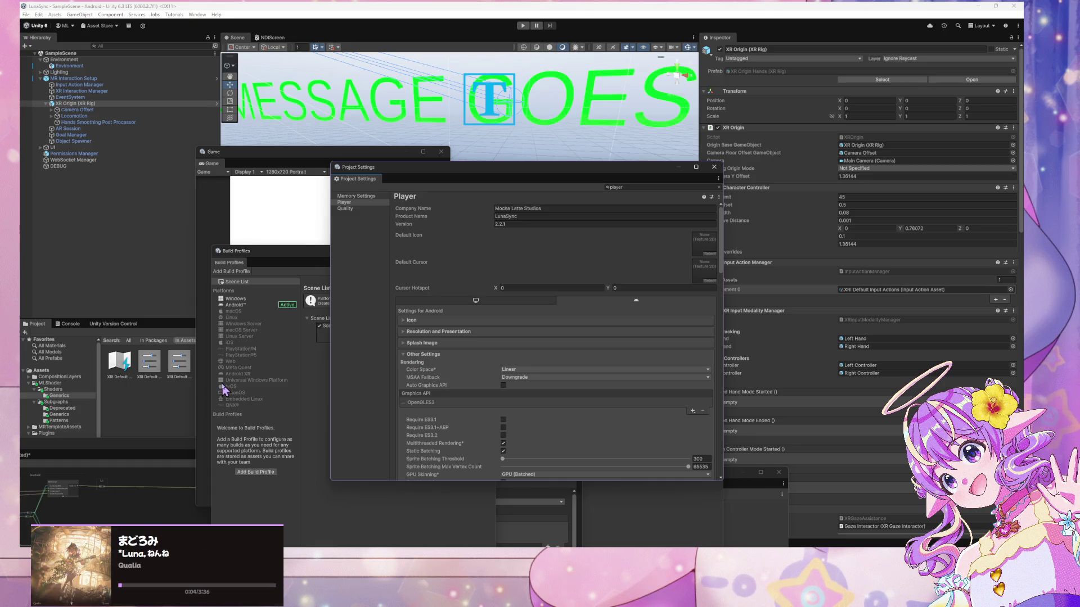
scroll(457, 383, "down", 1)
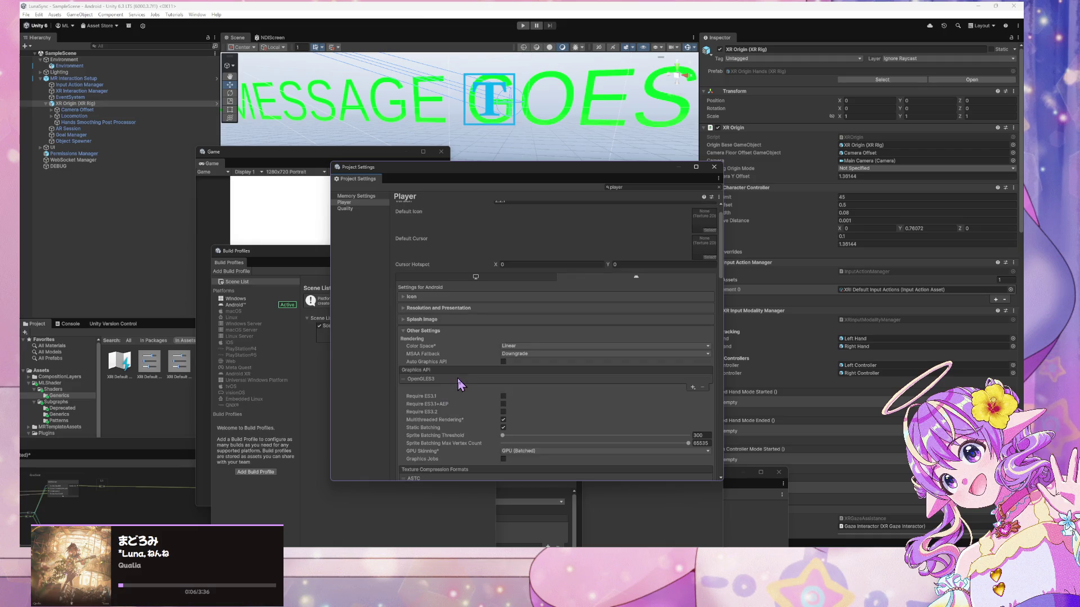
scroll(461, 360, "down", 5)
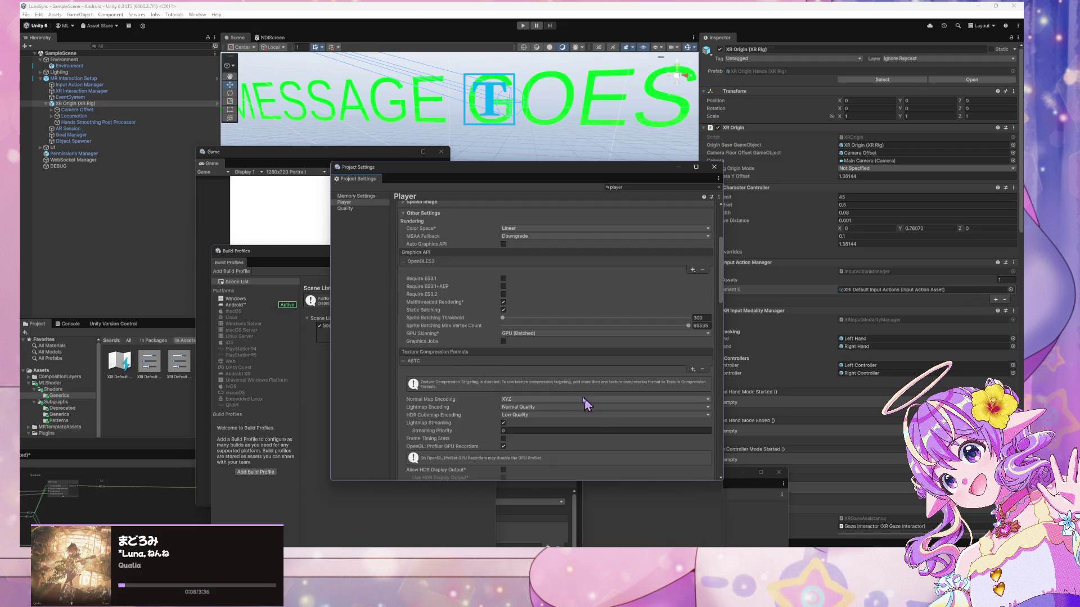
scroll(585, 404, "down", 11)
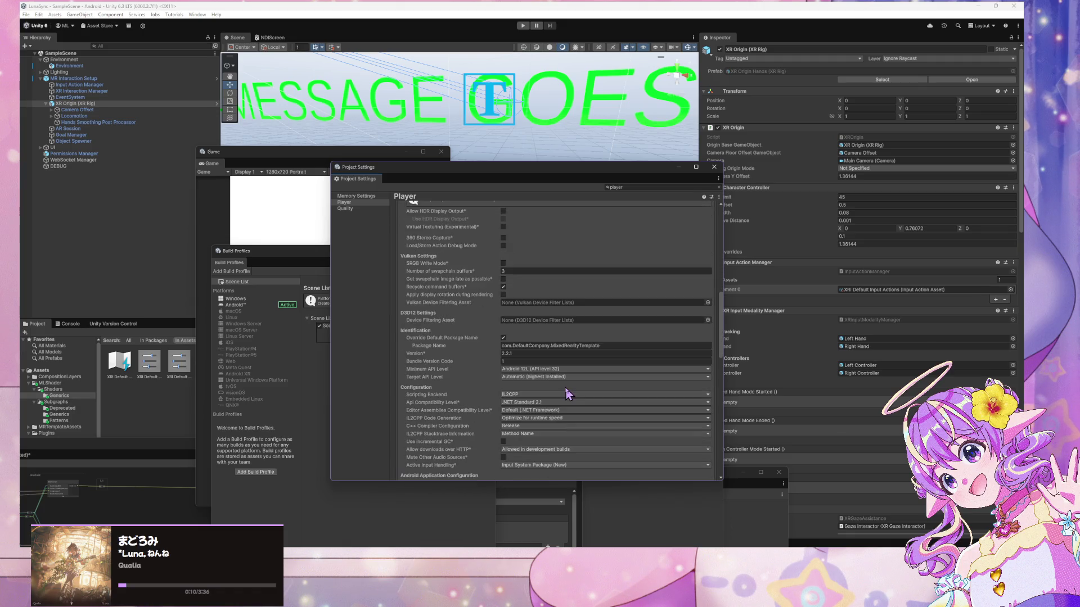
scroll(520, 345, "down", 8)
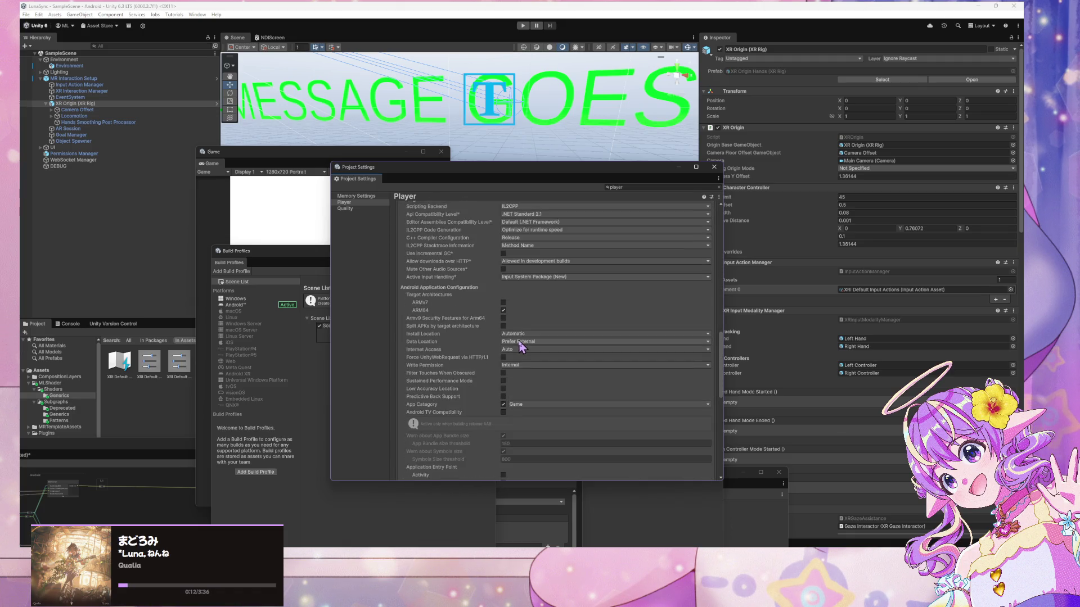
Search settings for 'application entry' and switch the entry point from GameActivity to Activity
left_click(626, 188)
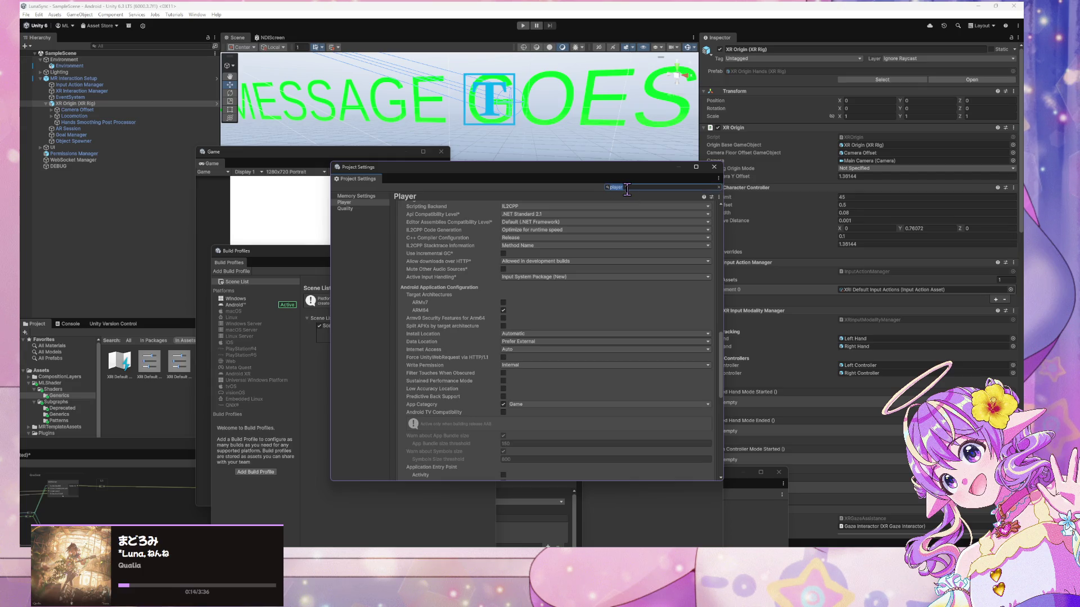
type("application")
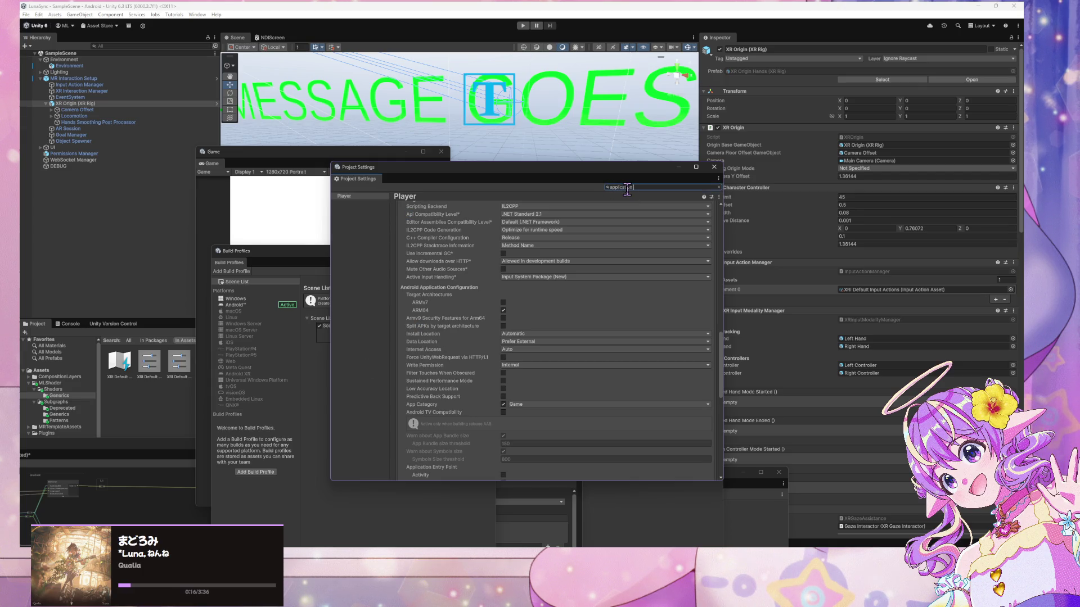
type(" entry point")
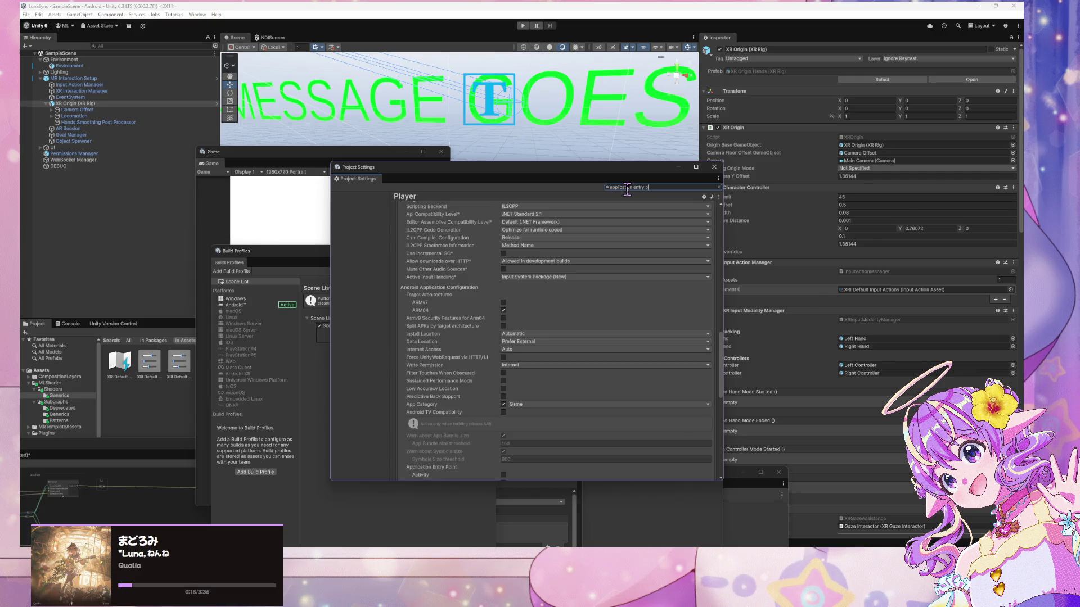
scroll(639, 302, "down", 3)
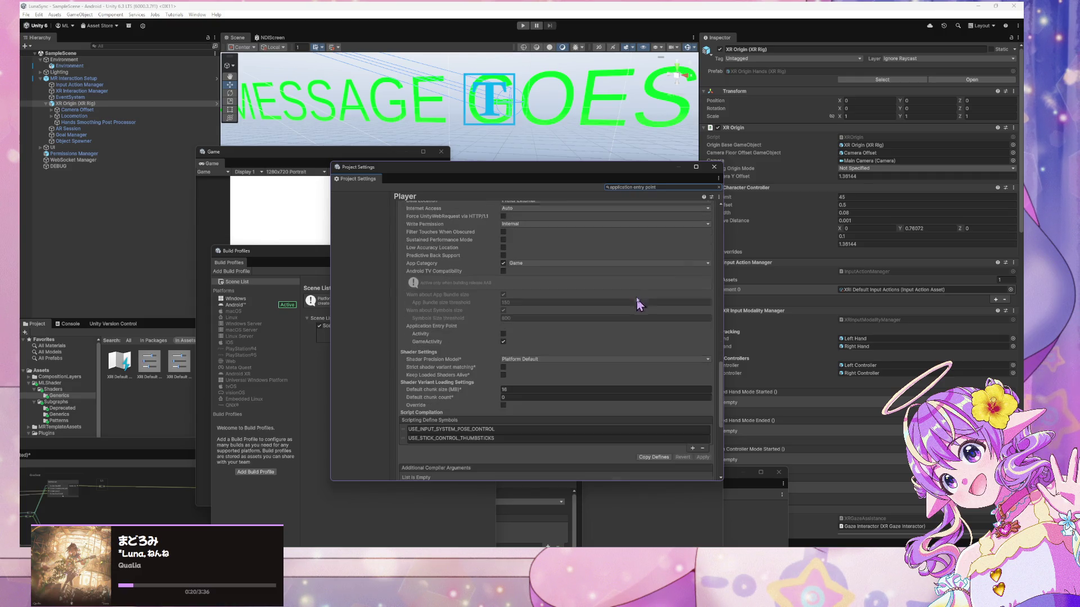
scroll(644, 252, "down", 3)
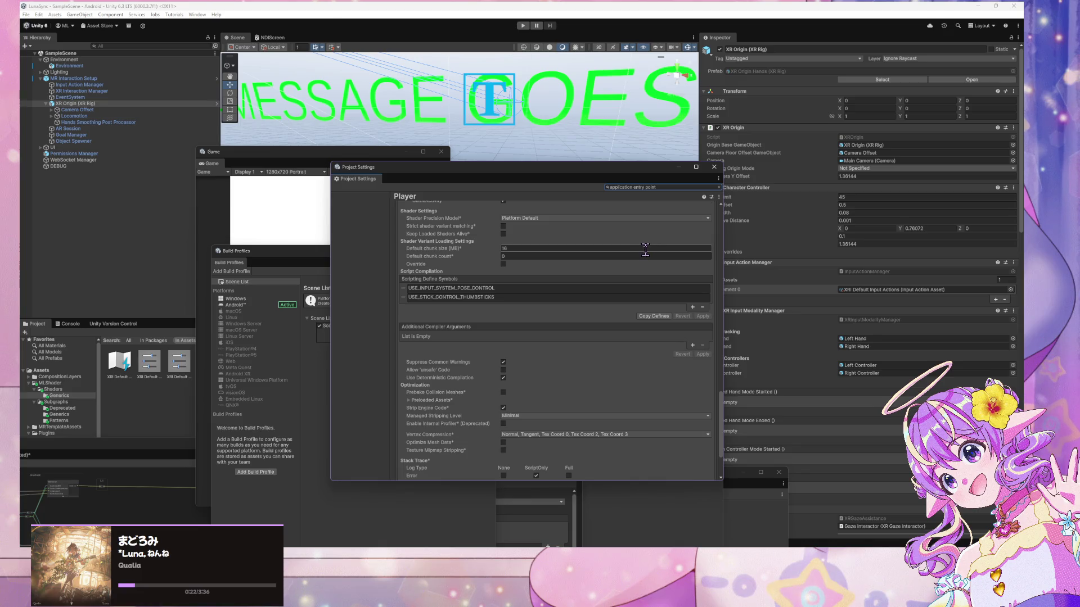
scroll(535, 298, "up", 1)
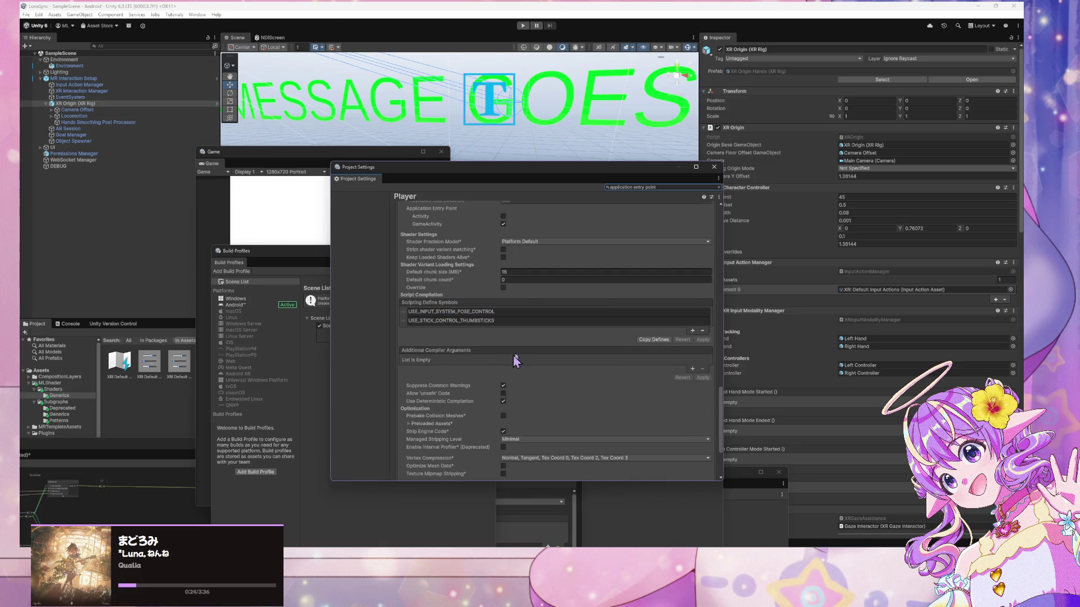
scroll(513, 355, "up", 1)
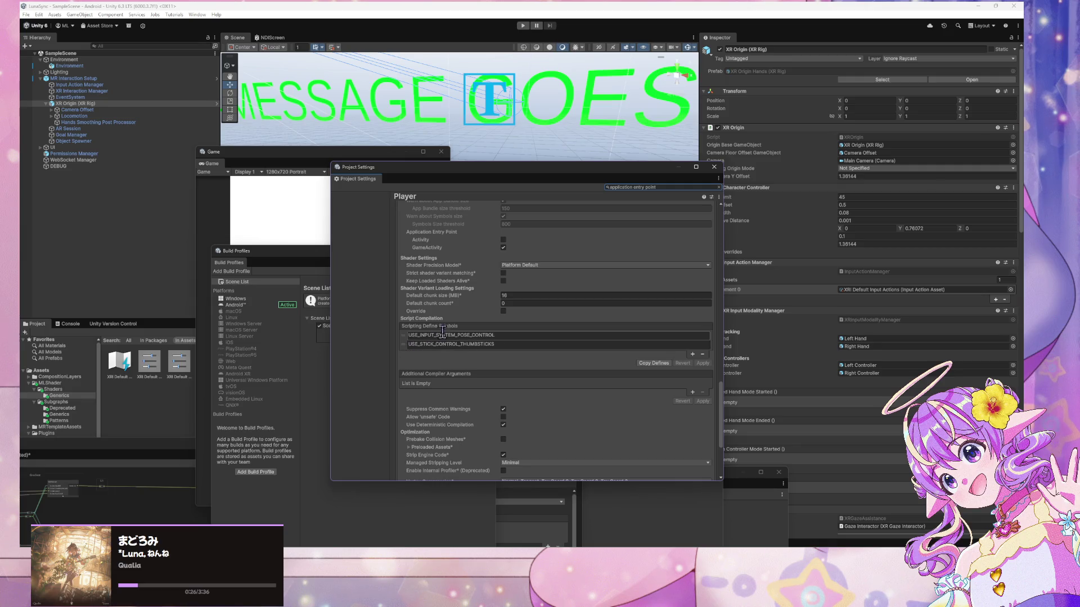
scroll(472, 320, "down", 4)
scroll(518, 332, "down", 2)
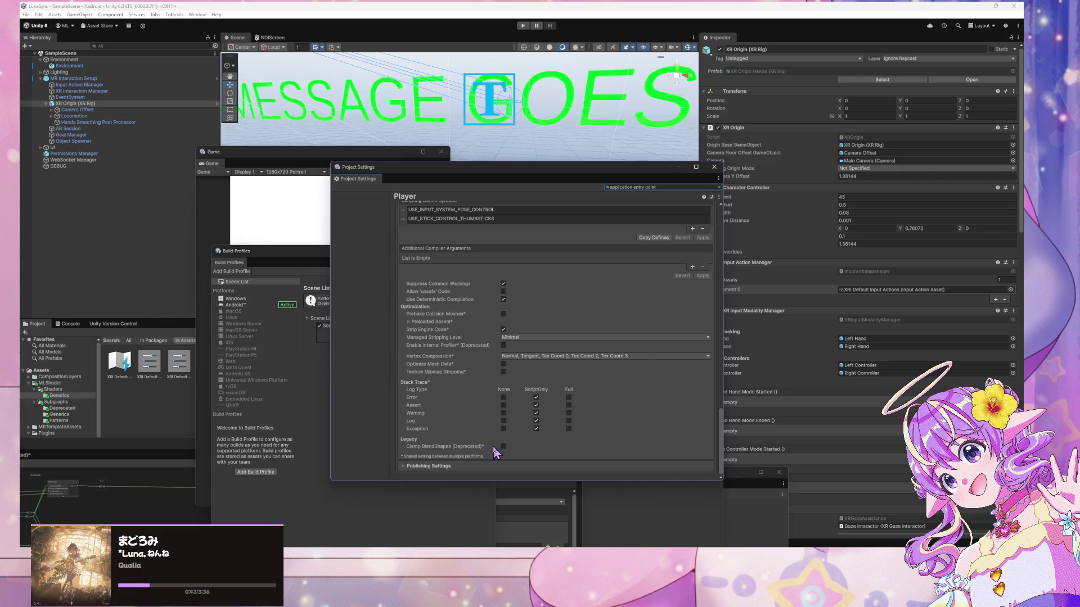
scroll(504, 442, "up", 2)
scroll(504, 442, "up", 4)
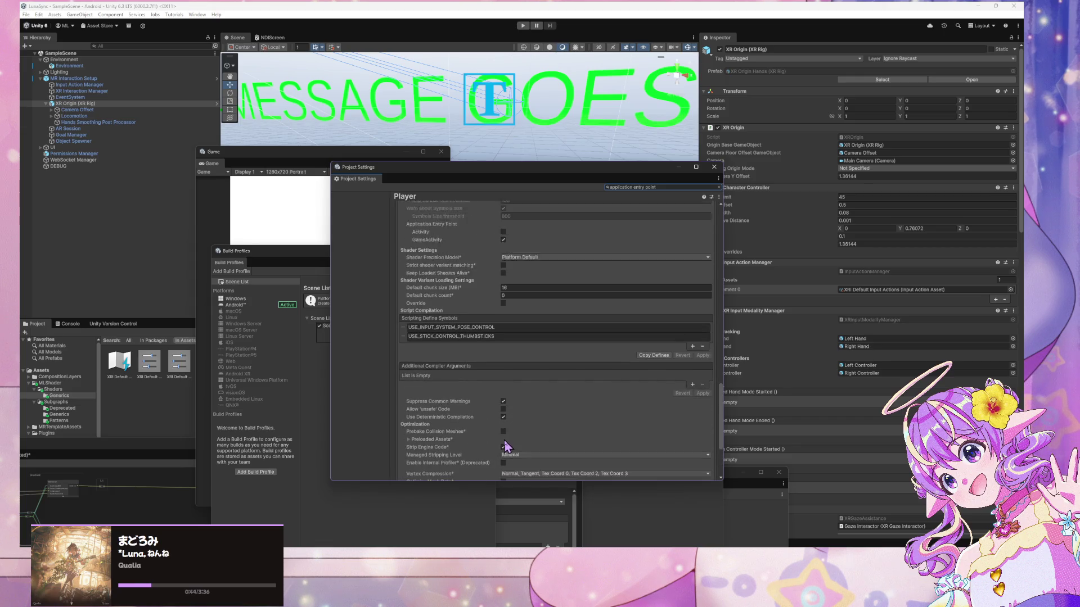
left_click(504, 263)
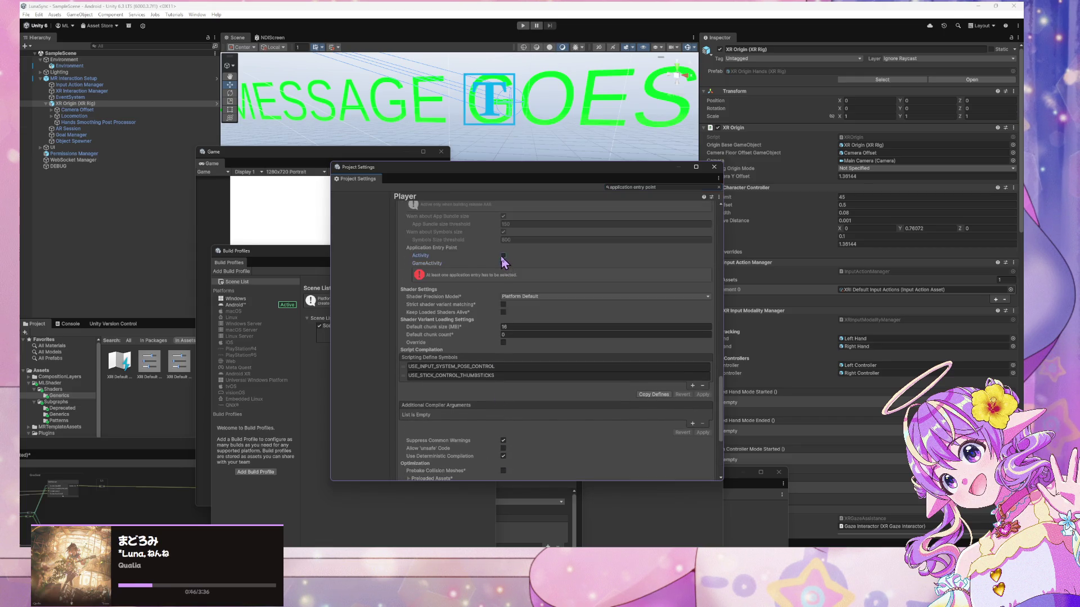
left_click(503, 255)
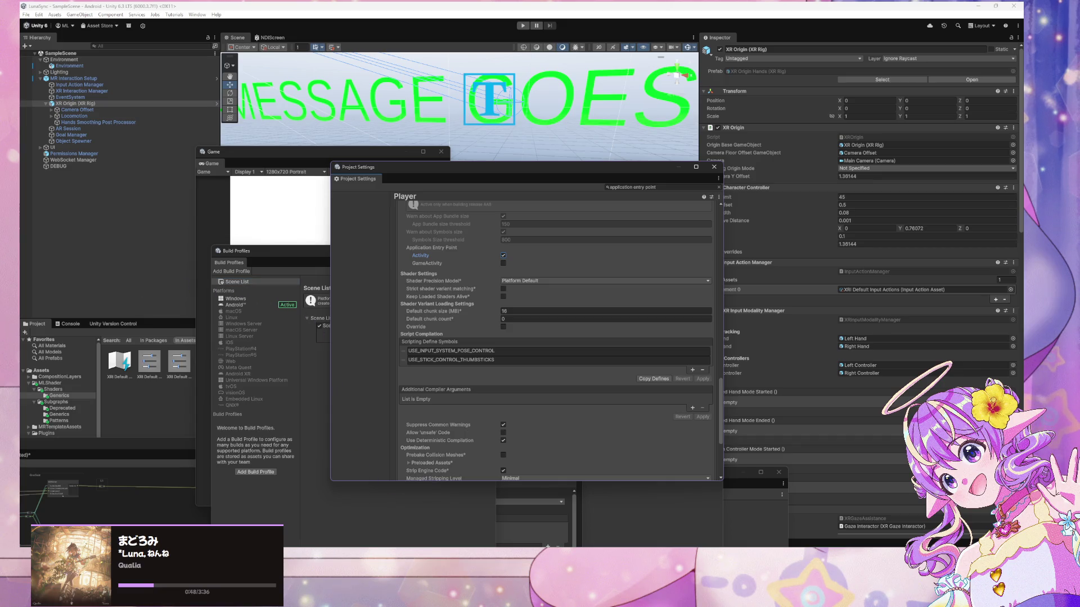
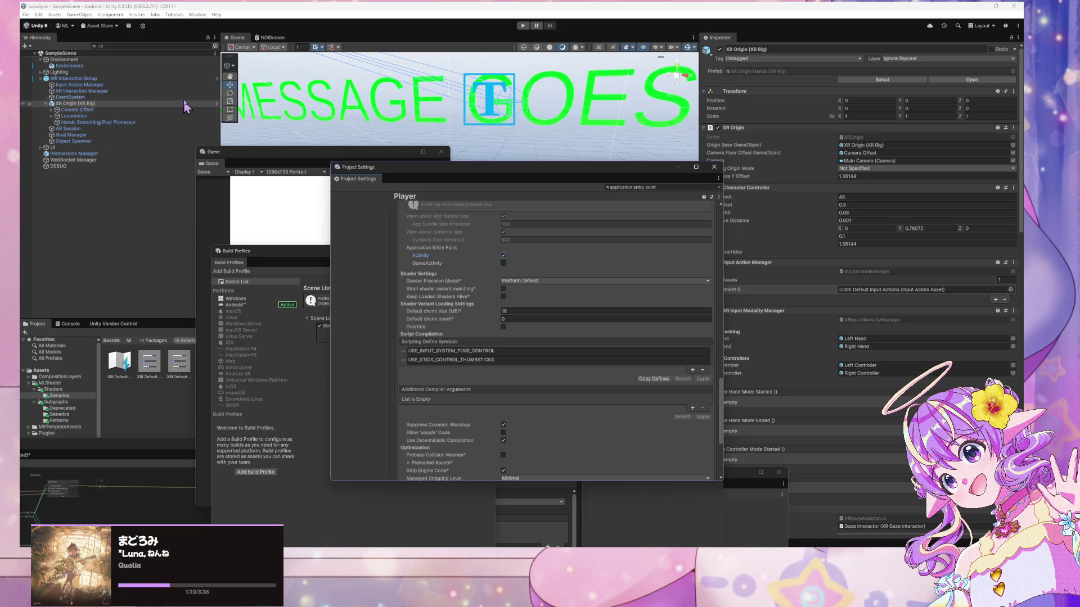
Show the EventSystem's components, move Project Settings up-left, and select its search text
left_click(141, 98)
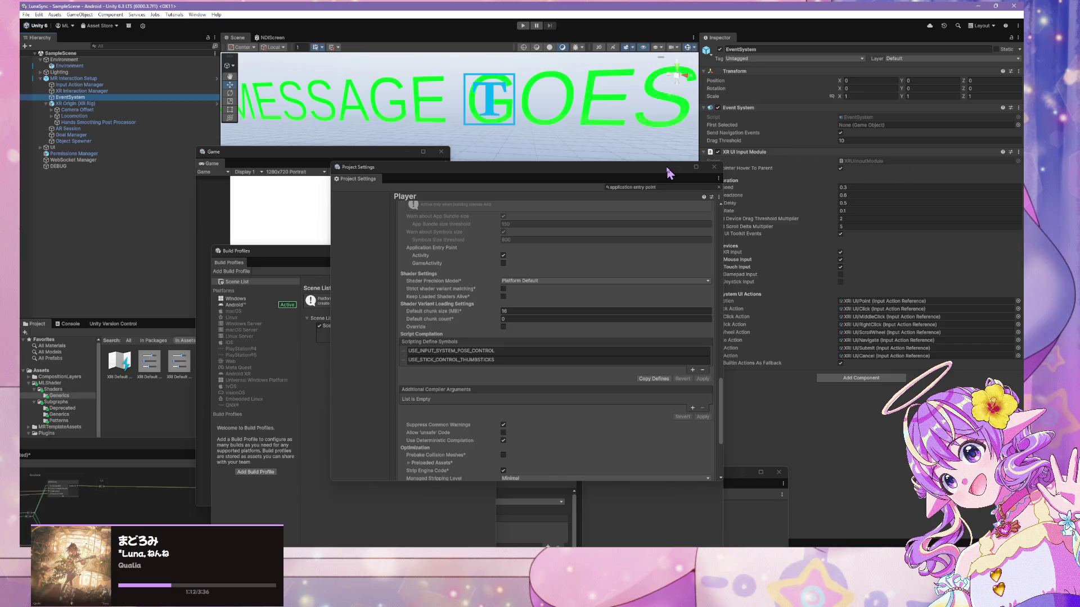
left_click_drag(669, 172, 584, 109)
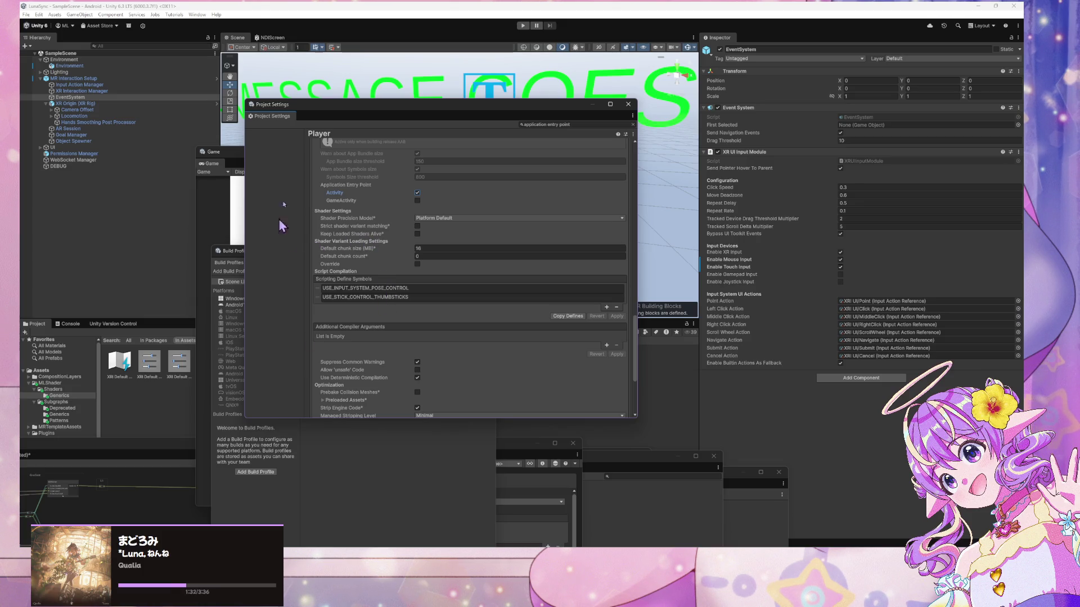
left_click(596, 125)
Filter Project Settings by 'input' and open the Input System Package page
type("input")
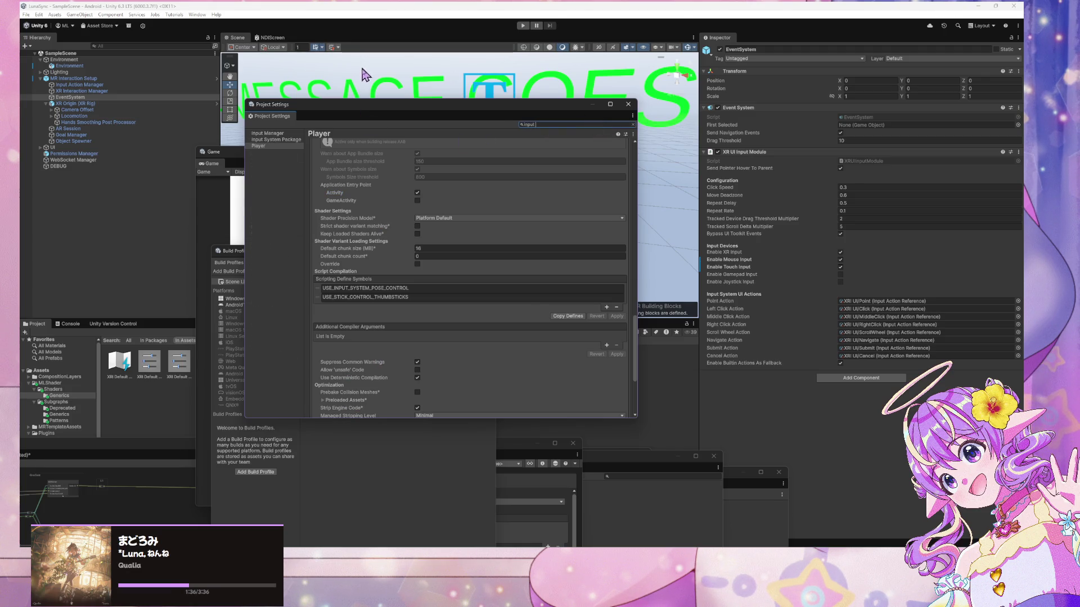
left_click(276, 140)
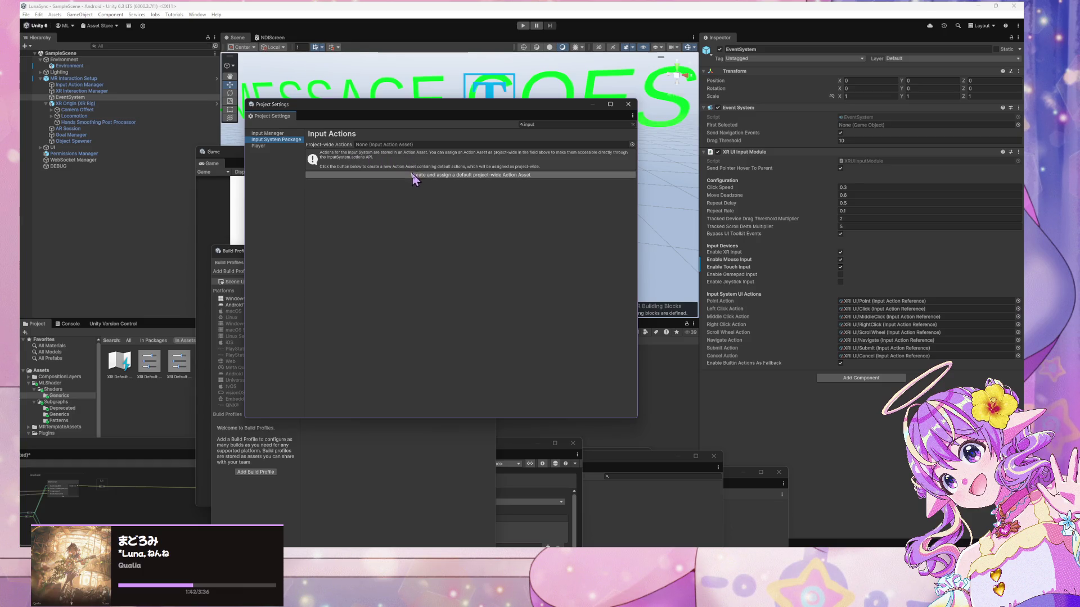
Assign MRTemplateInputActions as project-wide actions and compare it with XRI Default Input Actions
left_click(631, 144)
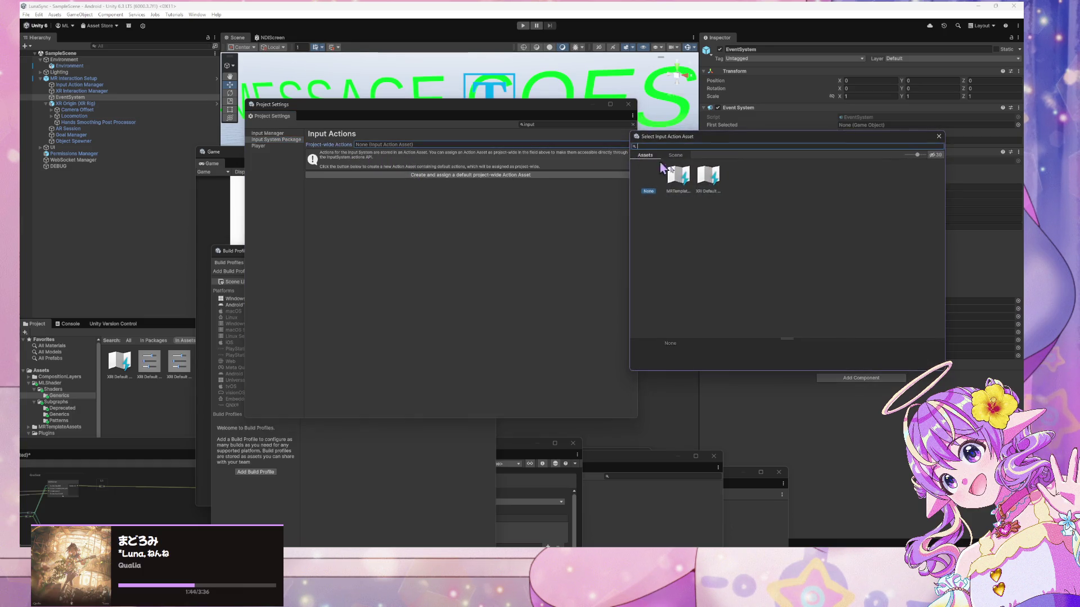
left_click(686, 182)
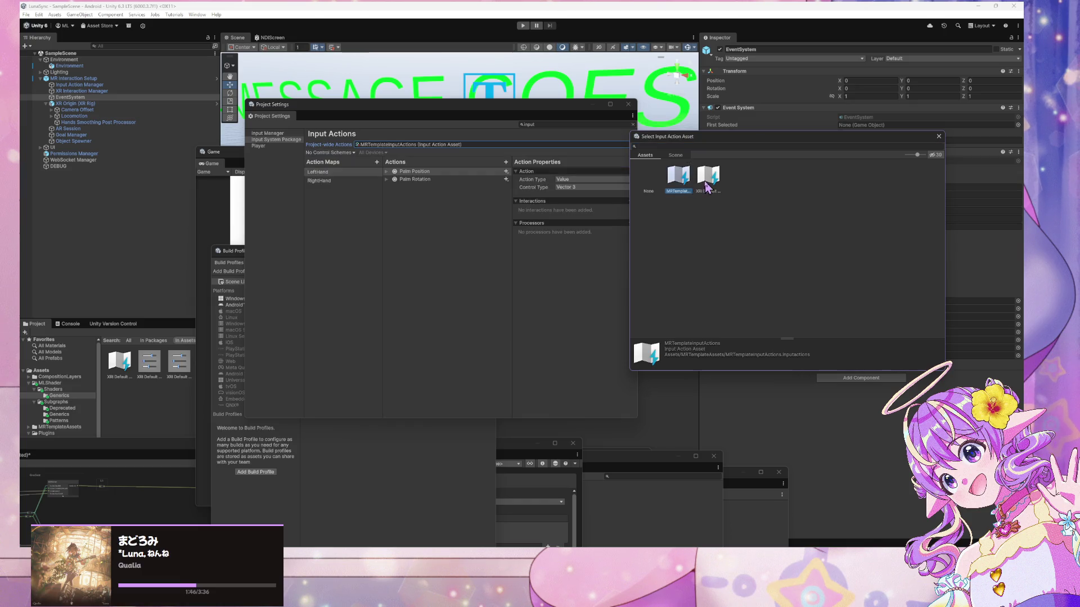
left_click(706, 179)
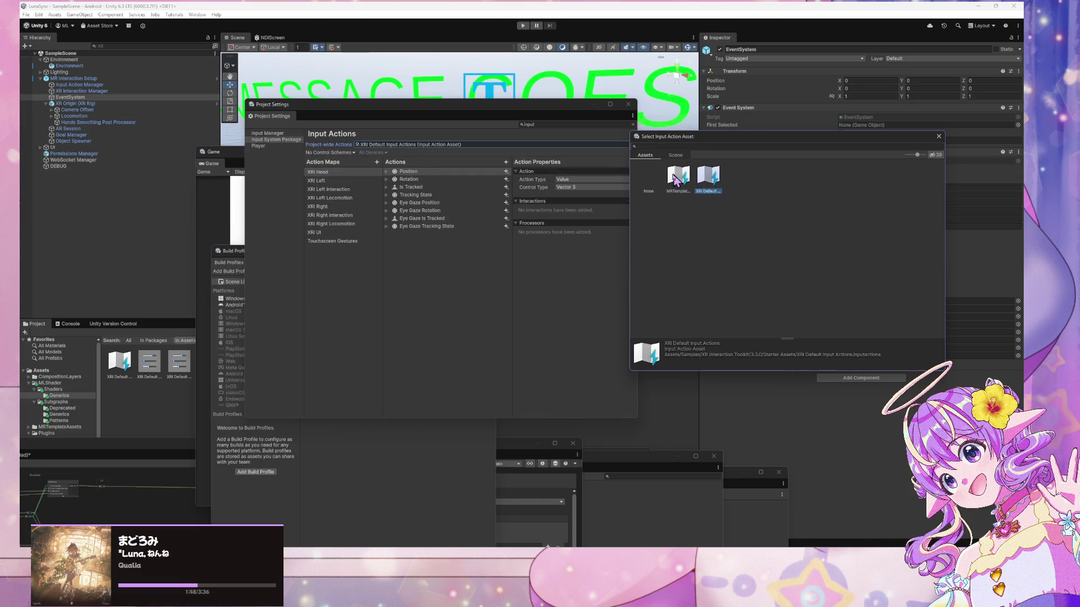
left_click(680, 180)
left_click(705, 178)
left_click(682, 183)
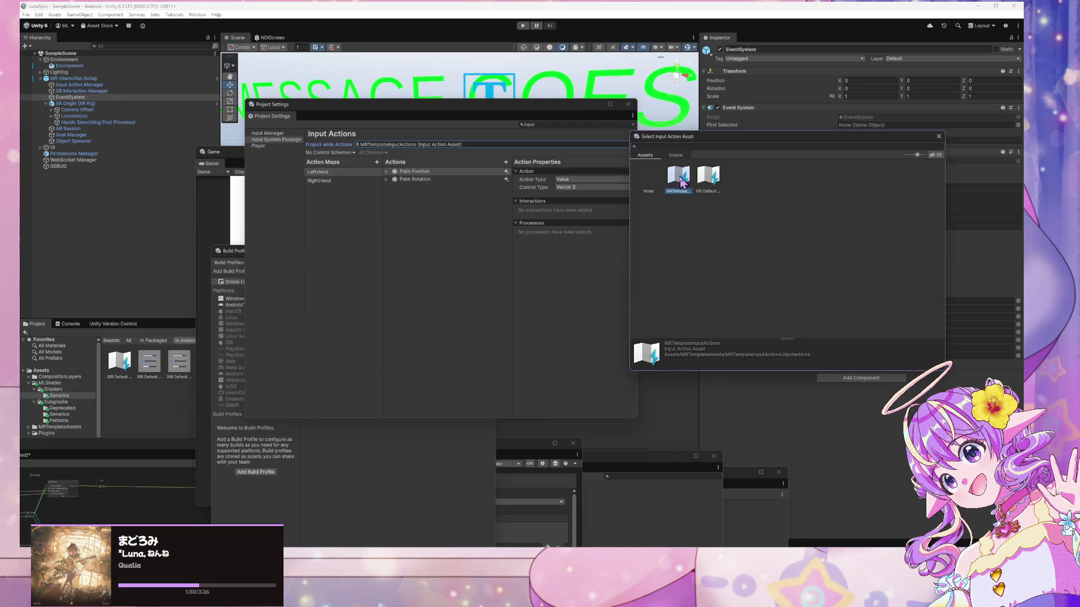
left_click(707, 181)
Toggle between MRTemplateInputActions and XRI Default Input Actions again to compare action maps
left_click(678, 180)
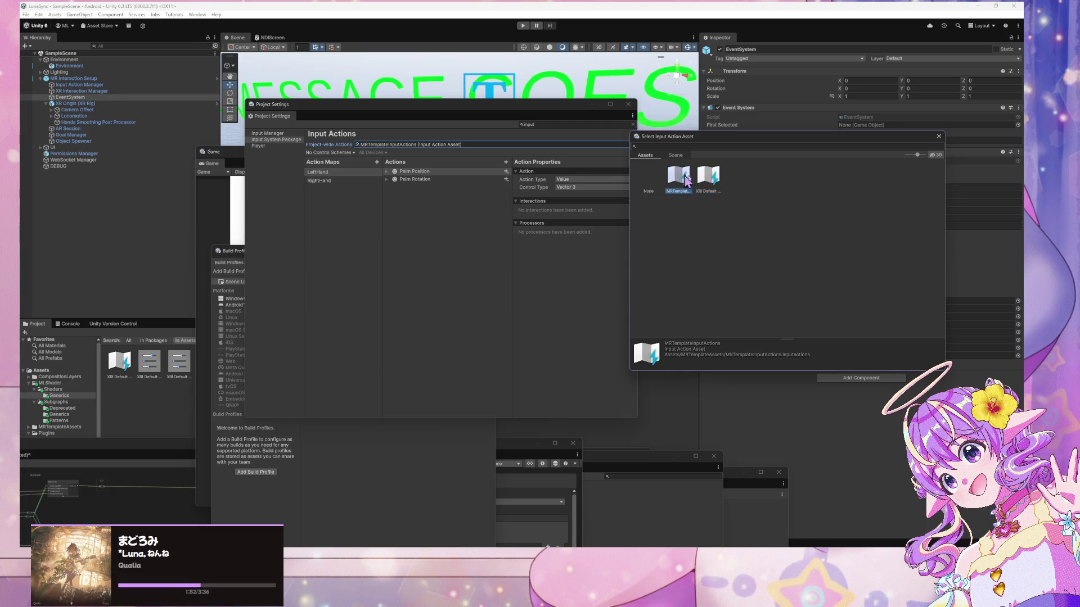
left_click(707, 181)
left_click(679, 180)
left_click(710, 183)
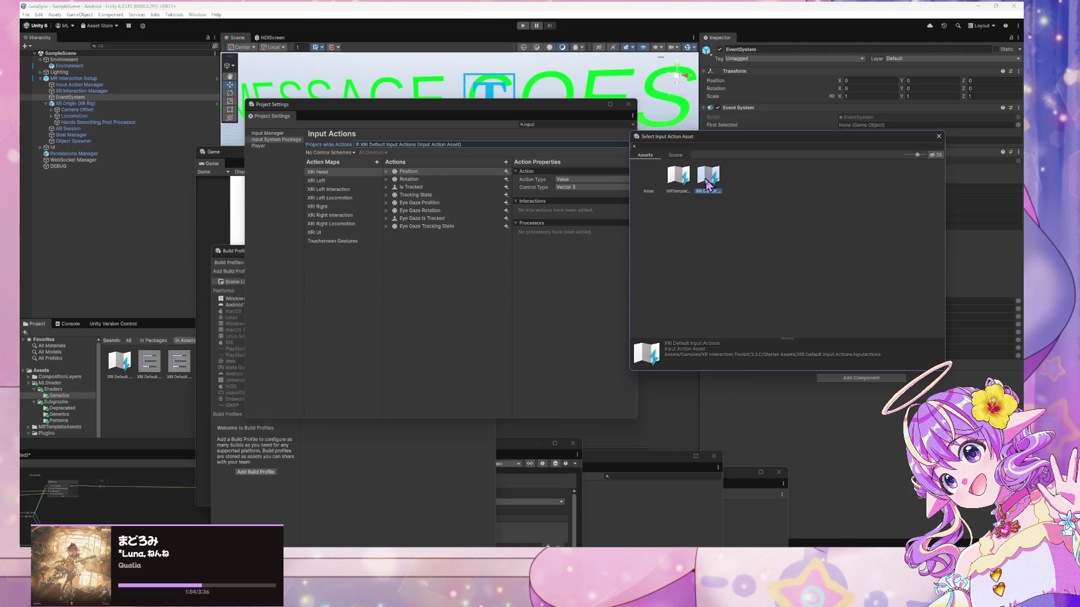
left_click(671, 178)
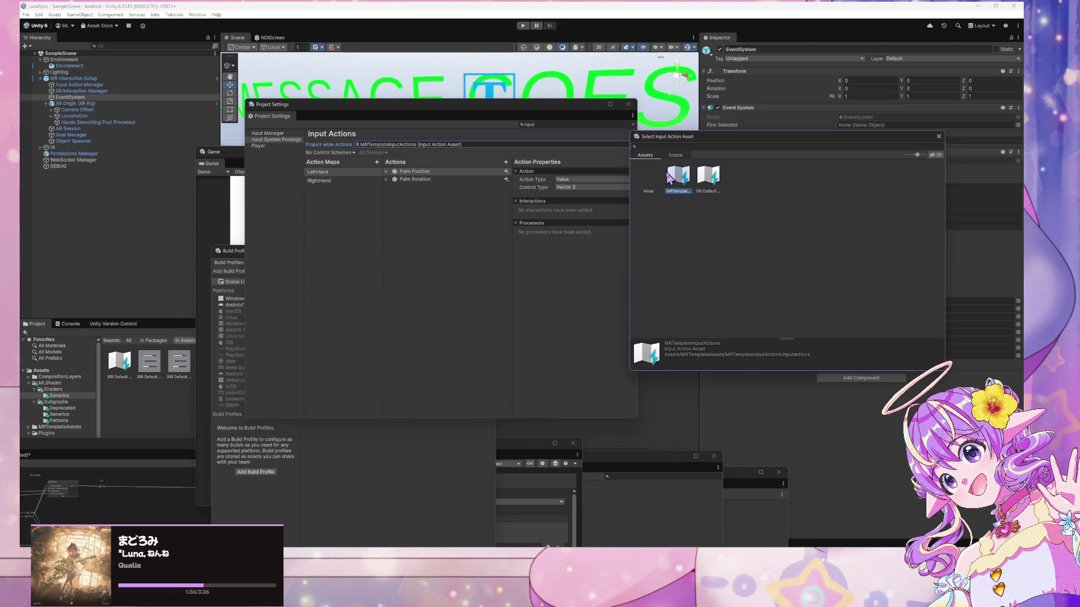
left_click(707, 180)
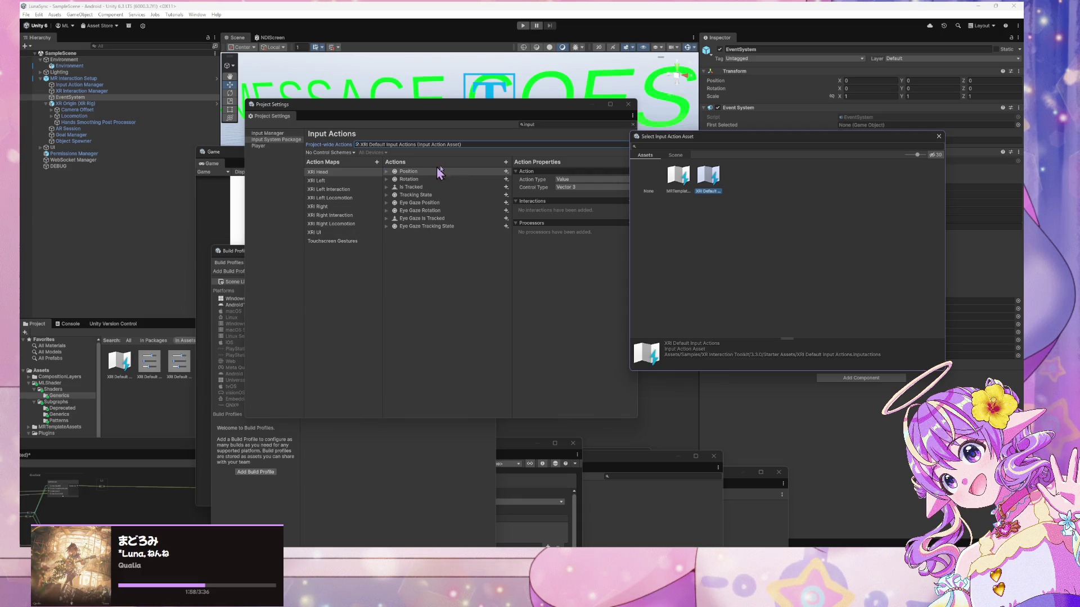
Set project-wide actions to None, close the asset picker, and move Project Settings down-right
left_click(648, 181)
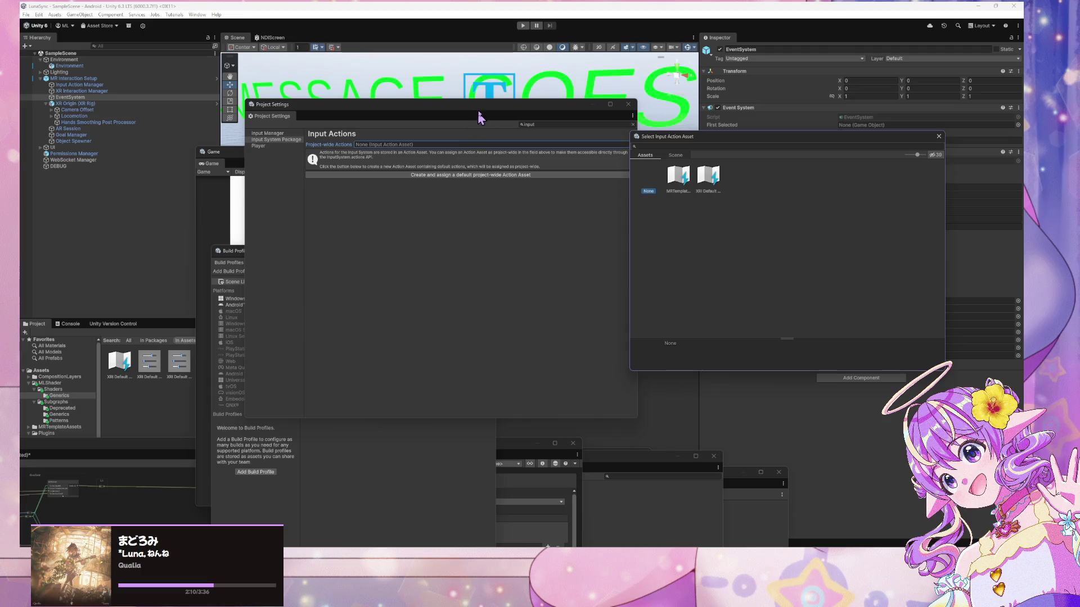
left_click(402, 115)
left_click_drag(402, 114, 467, 206)
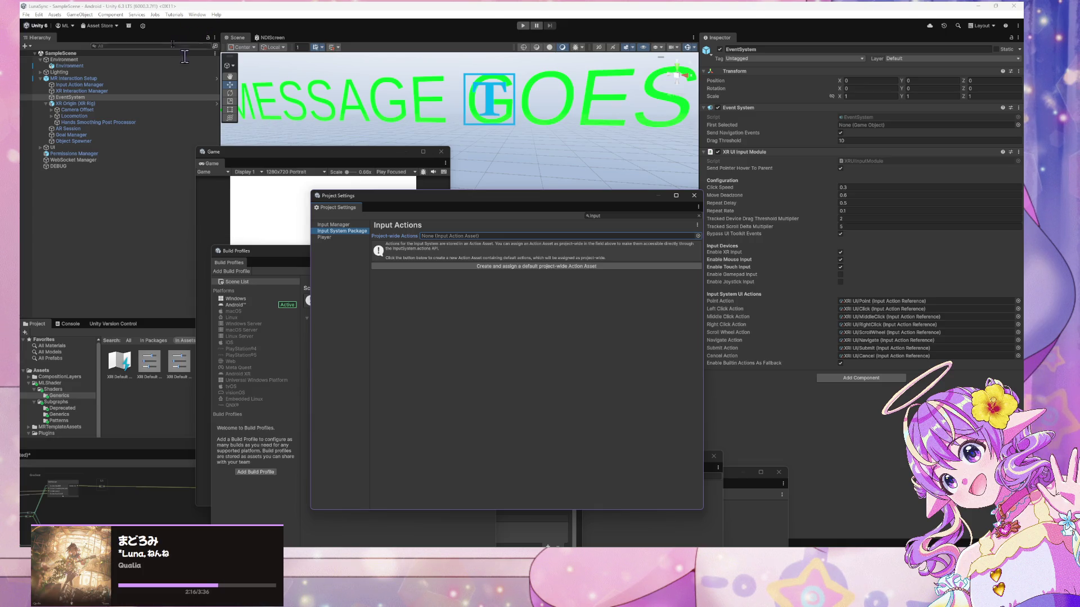
Bring up the Window > Analysis list of editor tools
left_click(201, 16)
left_click(200, 16)
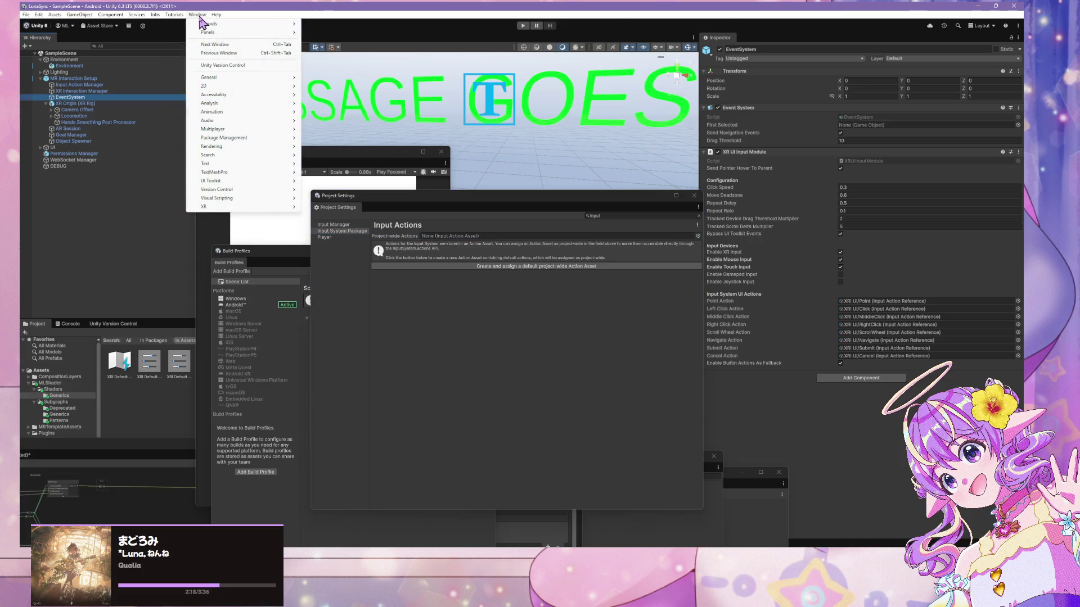
mouse_move(272, 191)
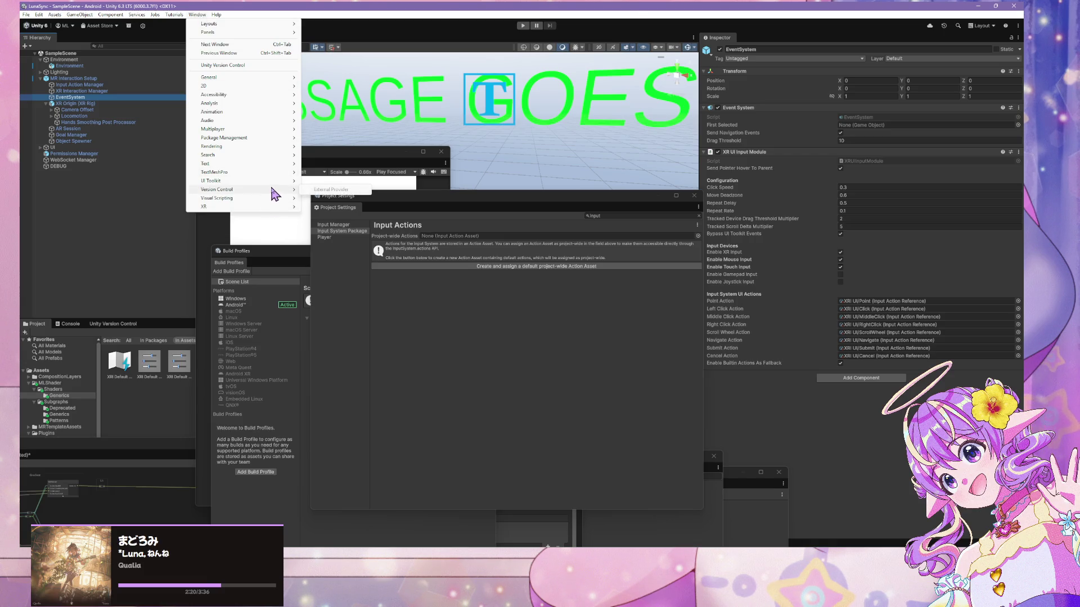
mouse_move(276, 104)
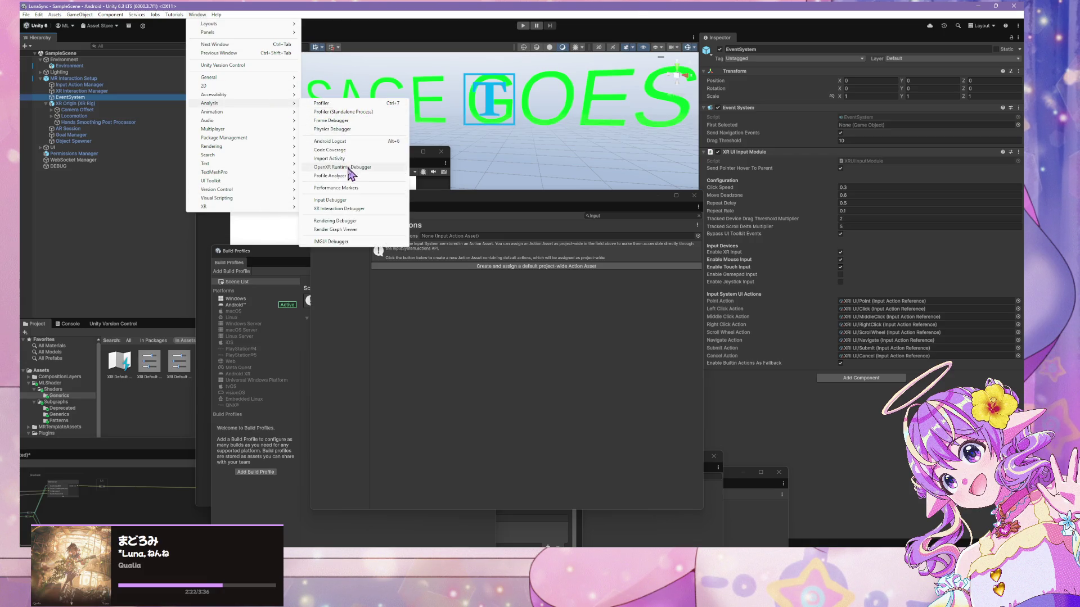
Open Input Debug, pick the Android player as device source, and expand the device groups
left_click(357, 202)
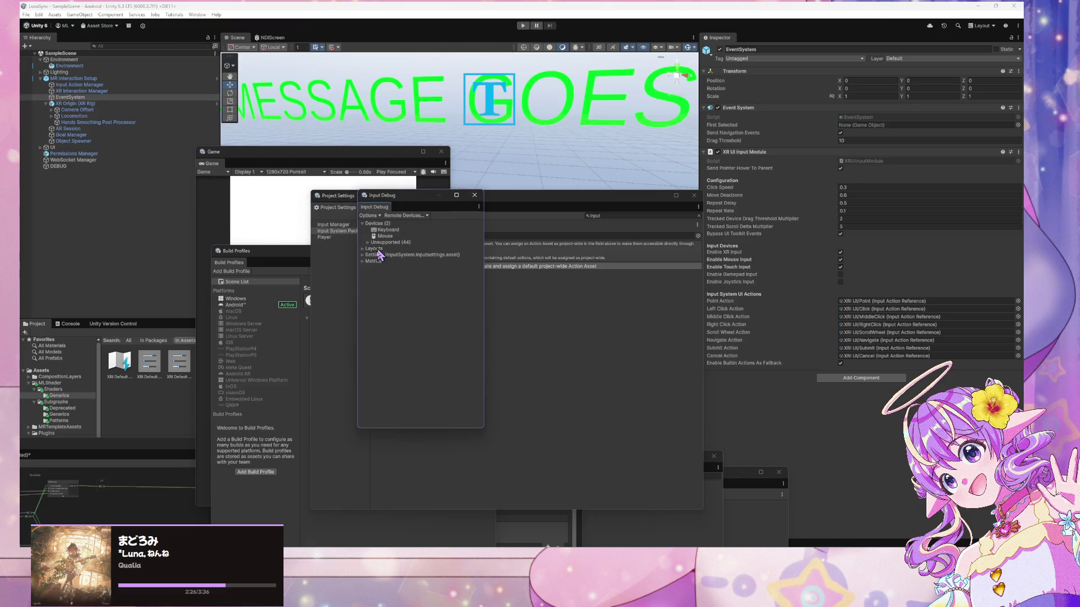
left_click(405, 215)
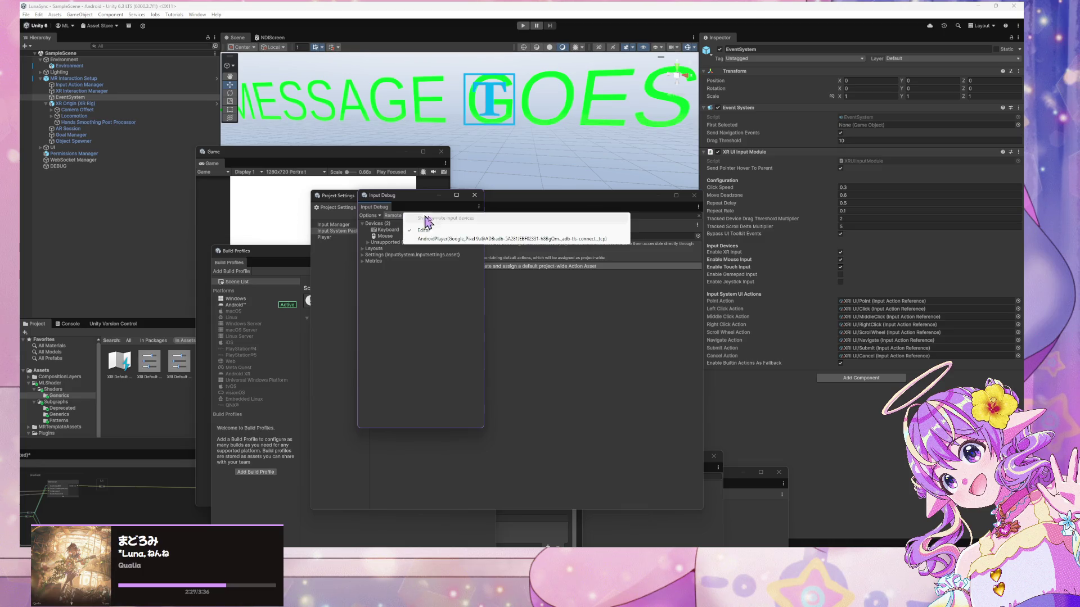
left_click(465, 241)
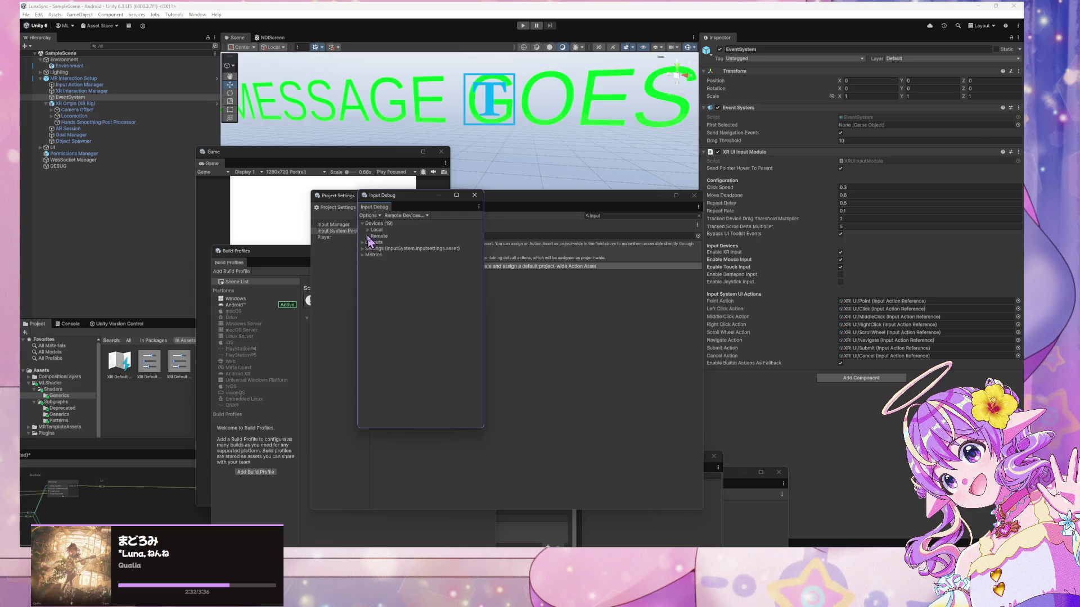
left_click(369, 237)
left_click(401, 243)
left_click(363, 249)
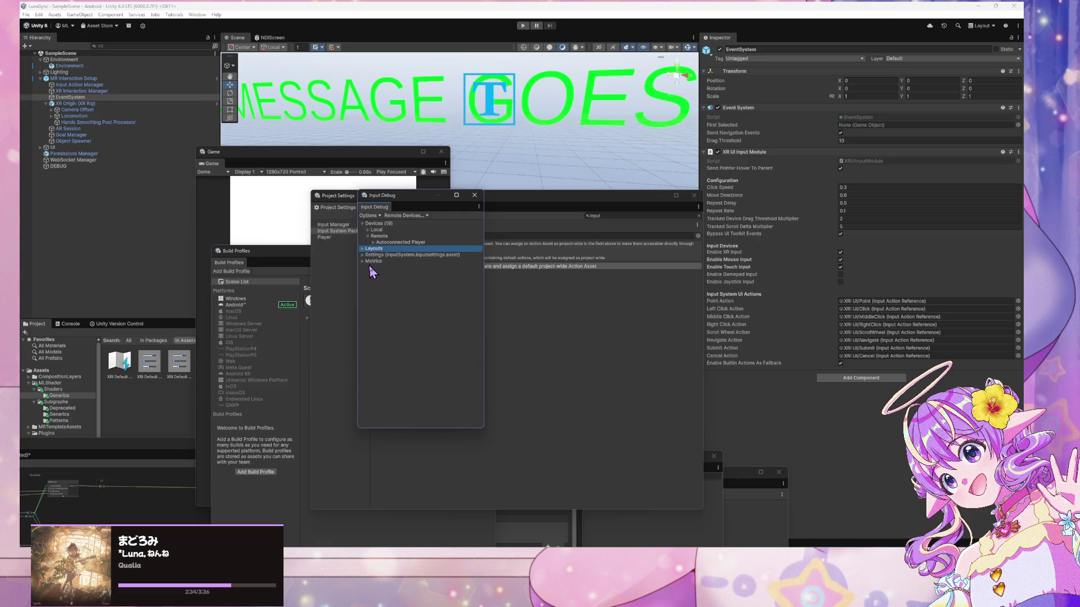
left_click(369, 229)
left_click(400, 248)
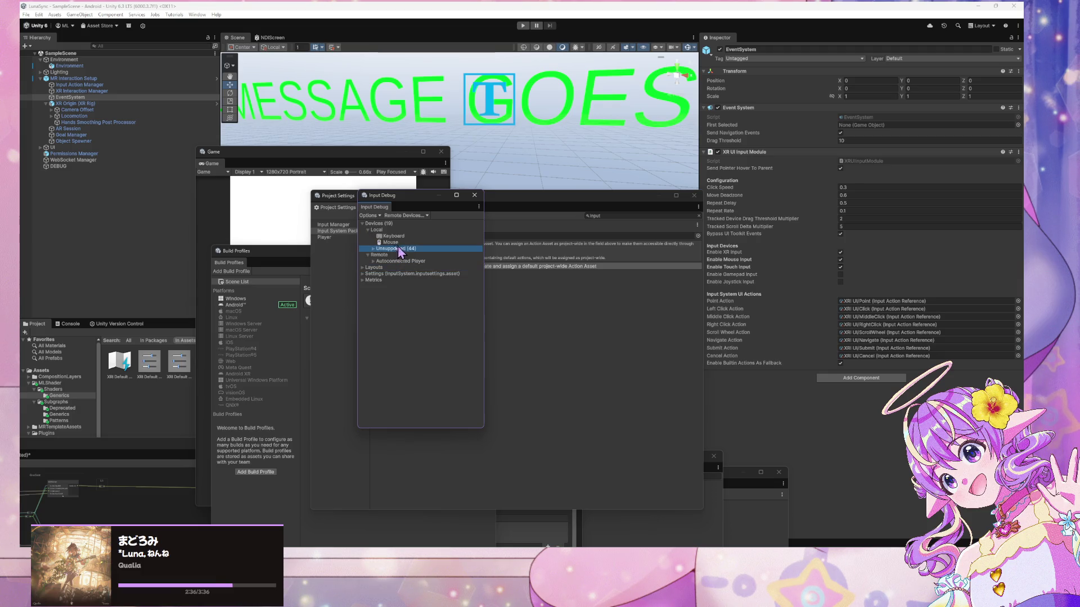
left_click(374, 248)
scroll(455, 287, "down", 5)
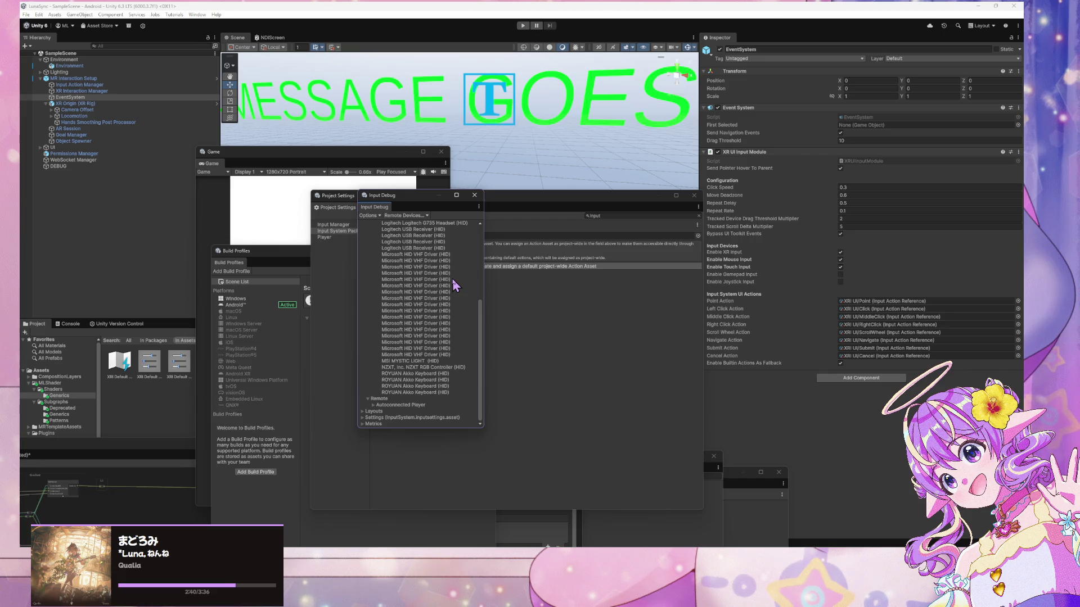
scroll(455, 287, "up", 5)
Reselect the Android player source, close the remote devices list, and collapse Local devices
left_click(423, 216)
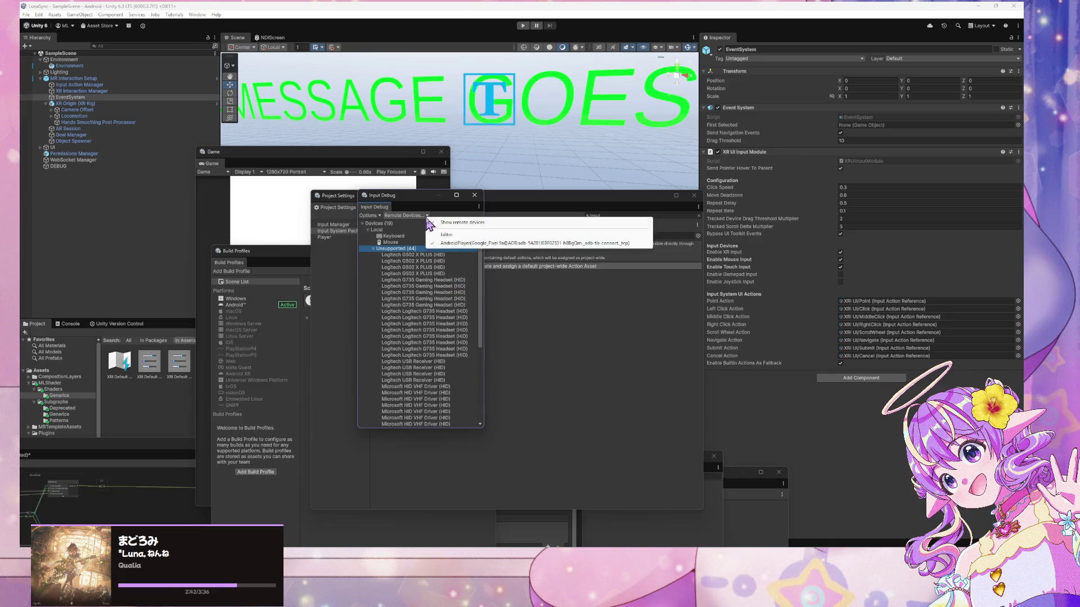
left_click(479, 241)
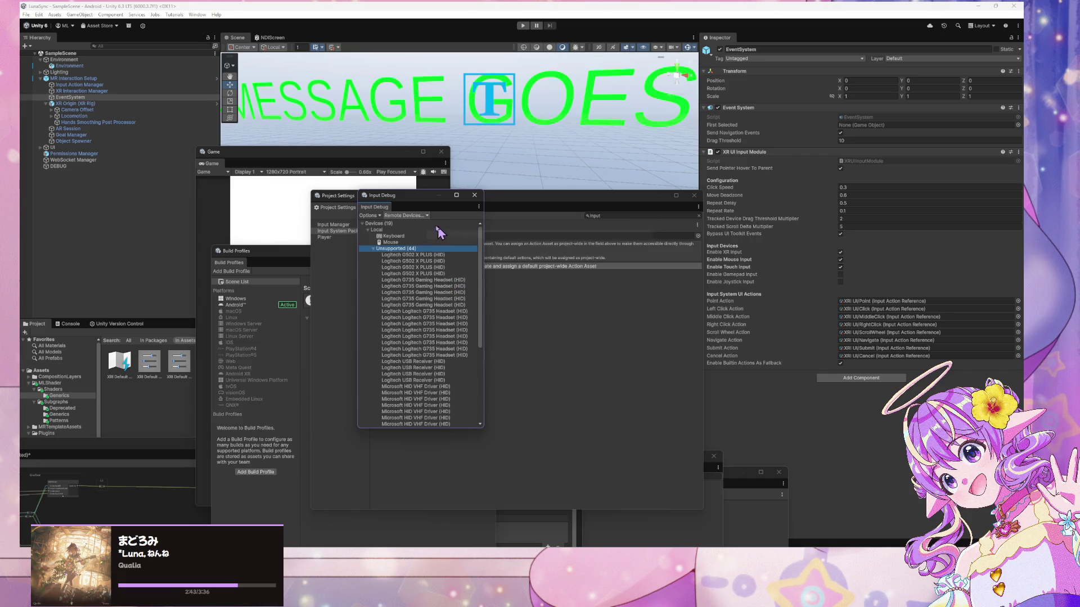
left_click(423, 216)
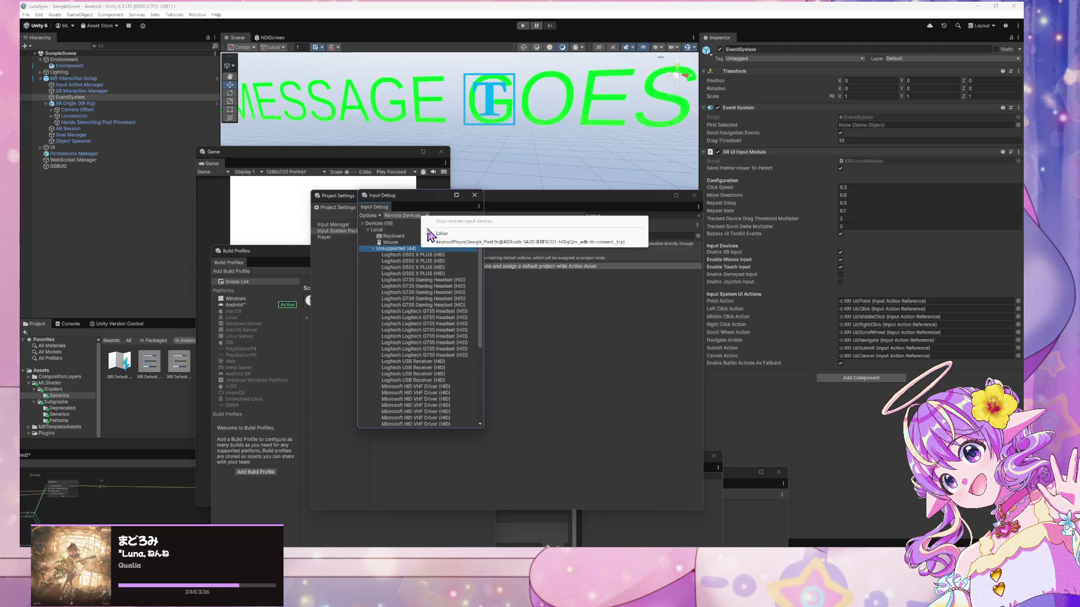
left_click(452, 244)
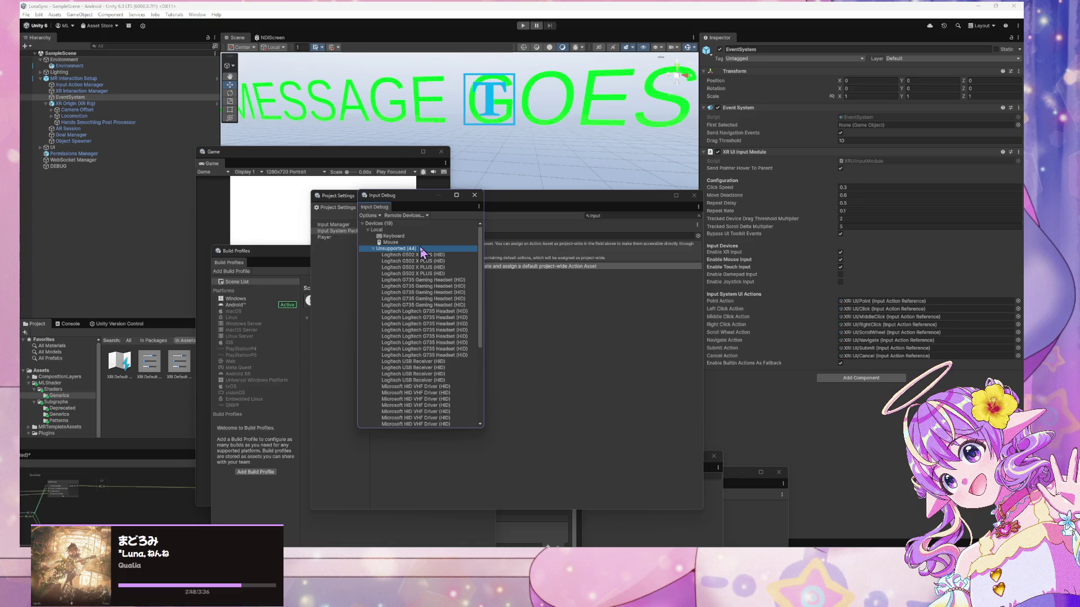
scroll(406, 246, "down", 5)
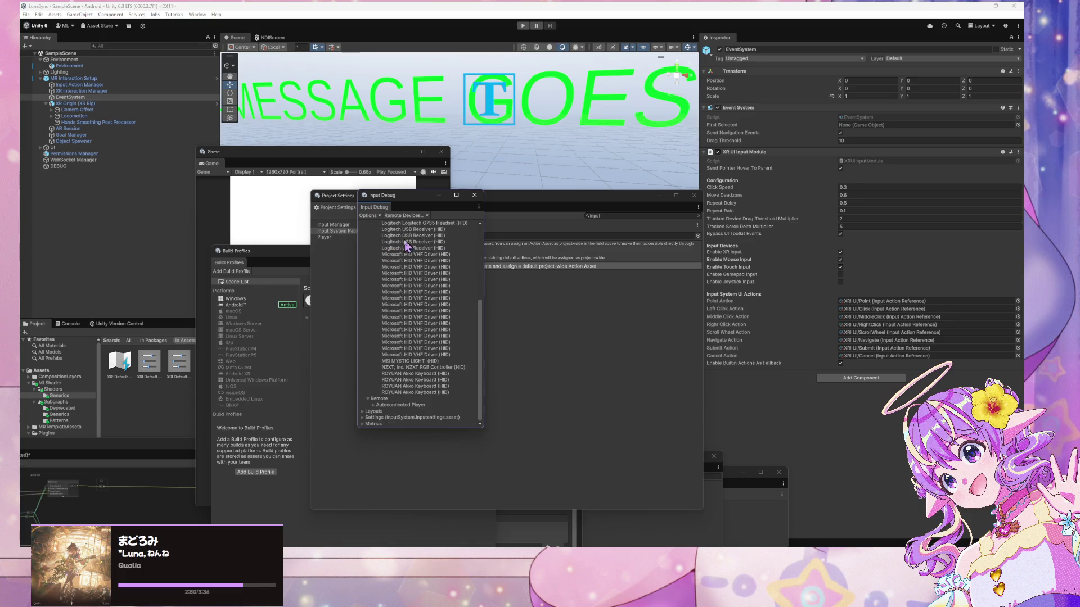
scroll(409, 243, "up", 5)
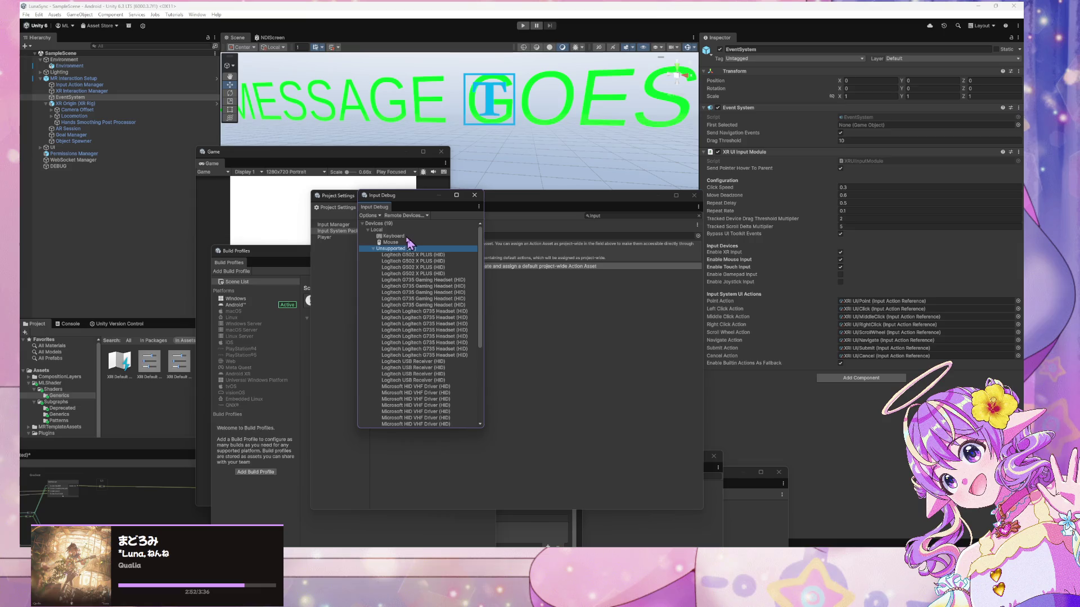
left_click(369, 230)
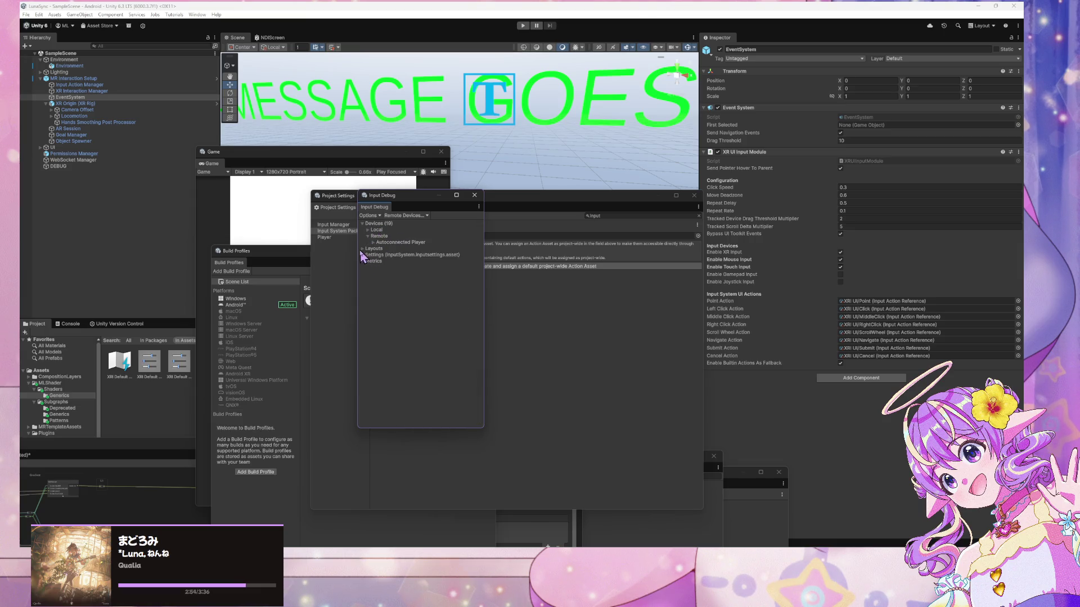
Expand Settings and Metrics in Input Debug and check the Options and Remote Devices lists
left_click(361, 255)
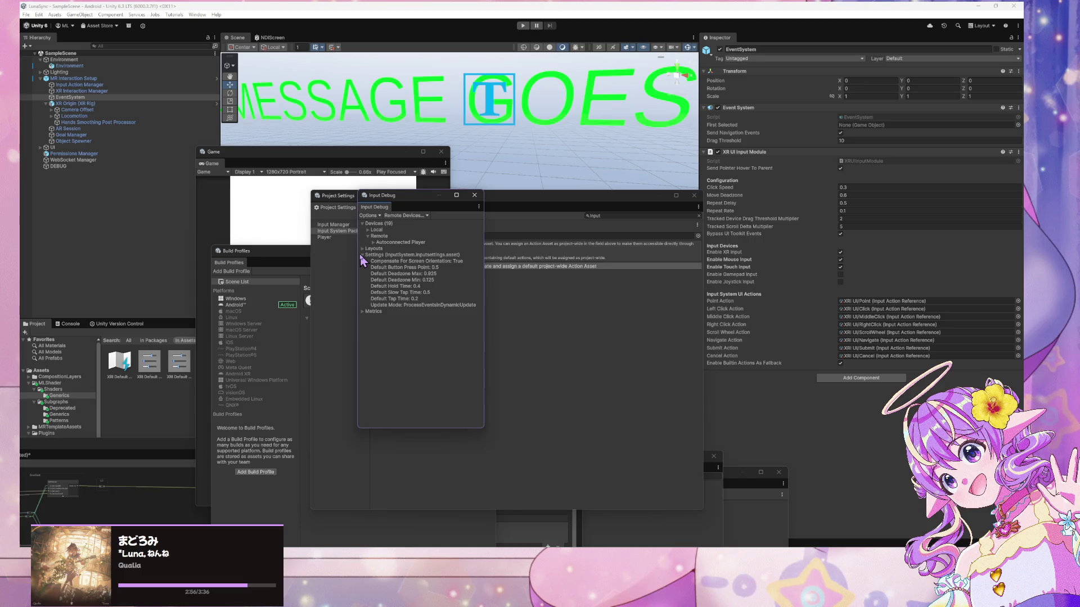
left_click(363, 312)
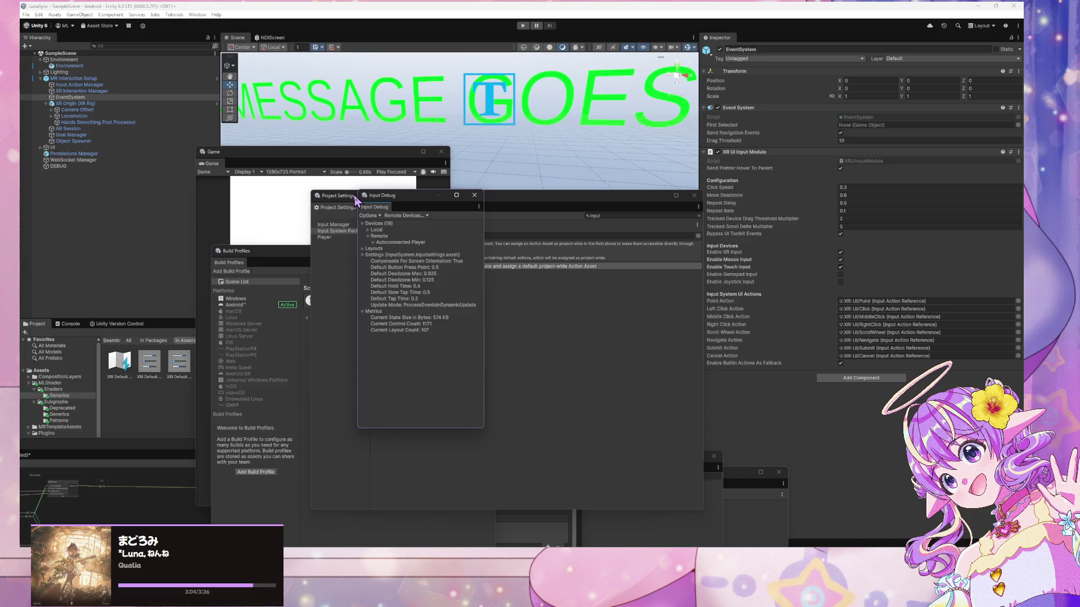
left_click(370, 216)
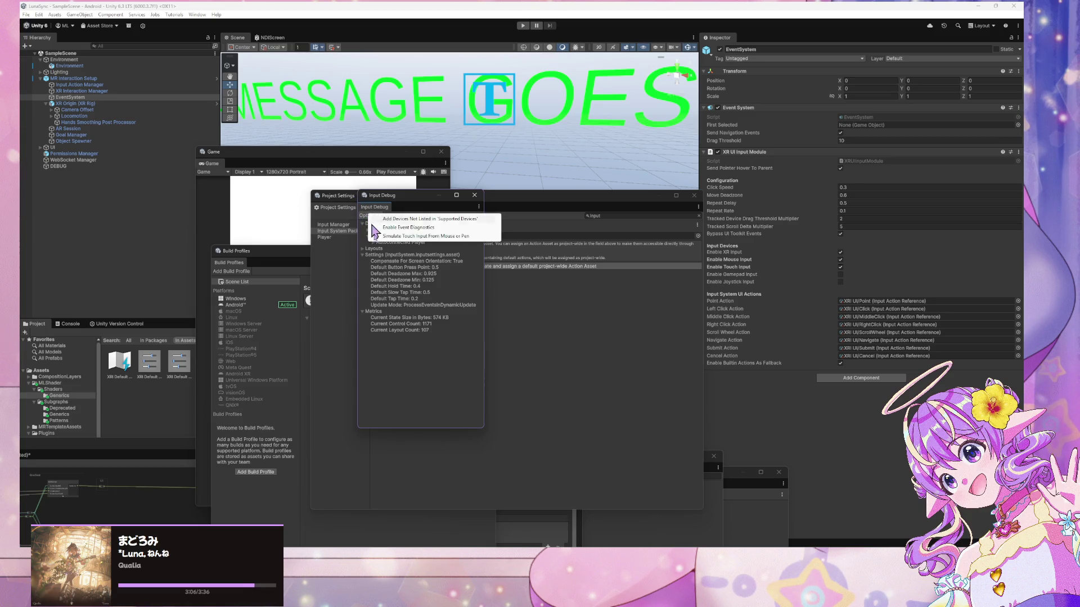
left_click(414, 217)
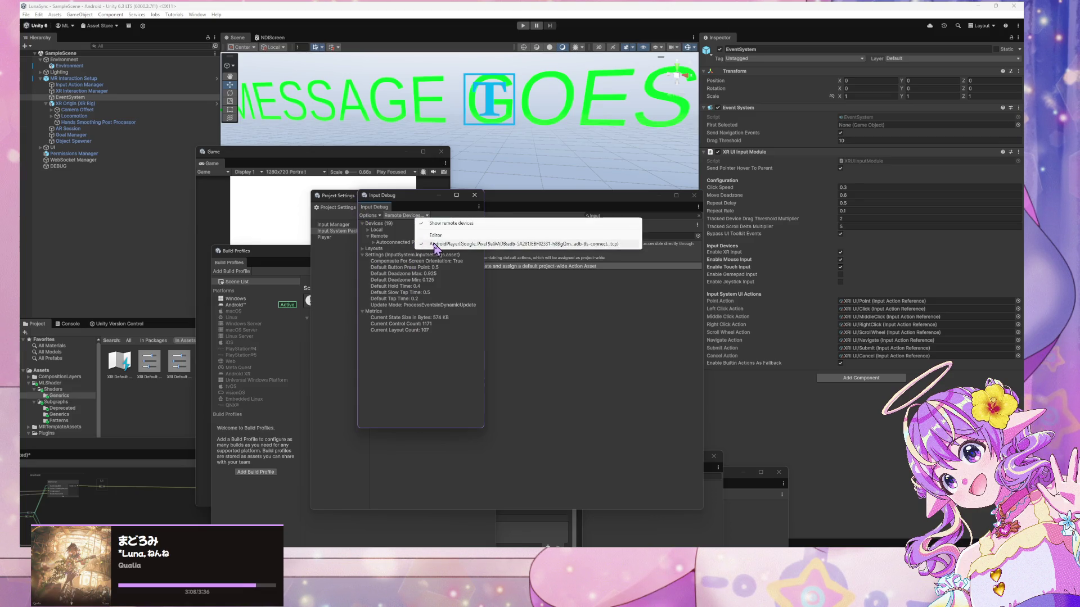
left_click(421, 370)
Expand the Local devices group, then bring the Build Profiles window to the front
left_click(368, 231)
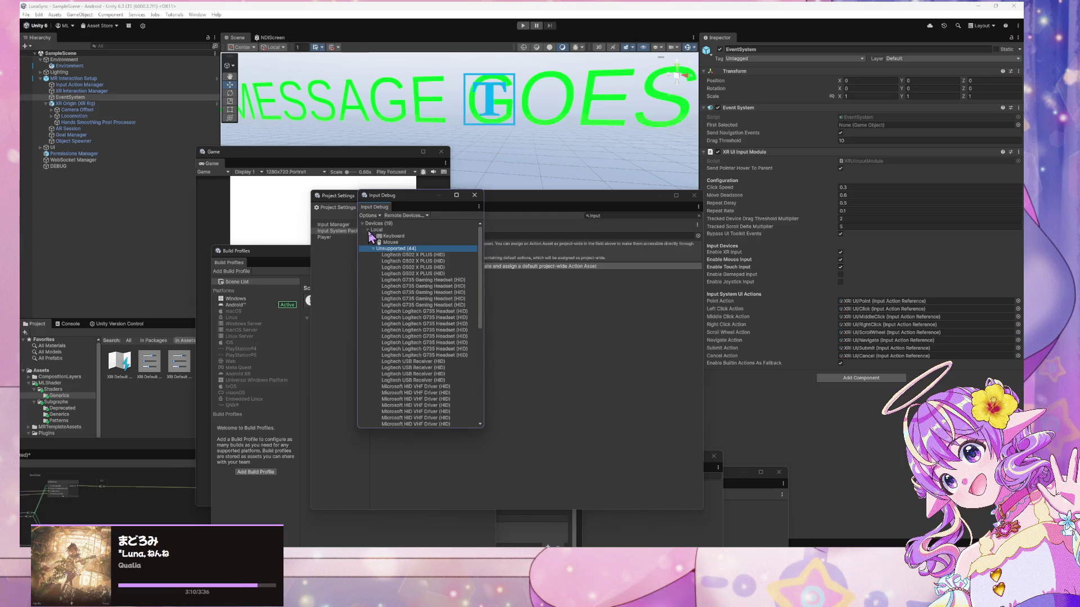
scroll(422, 375, "down", 10)
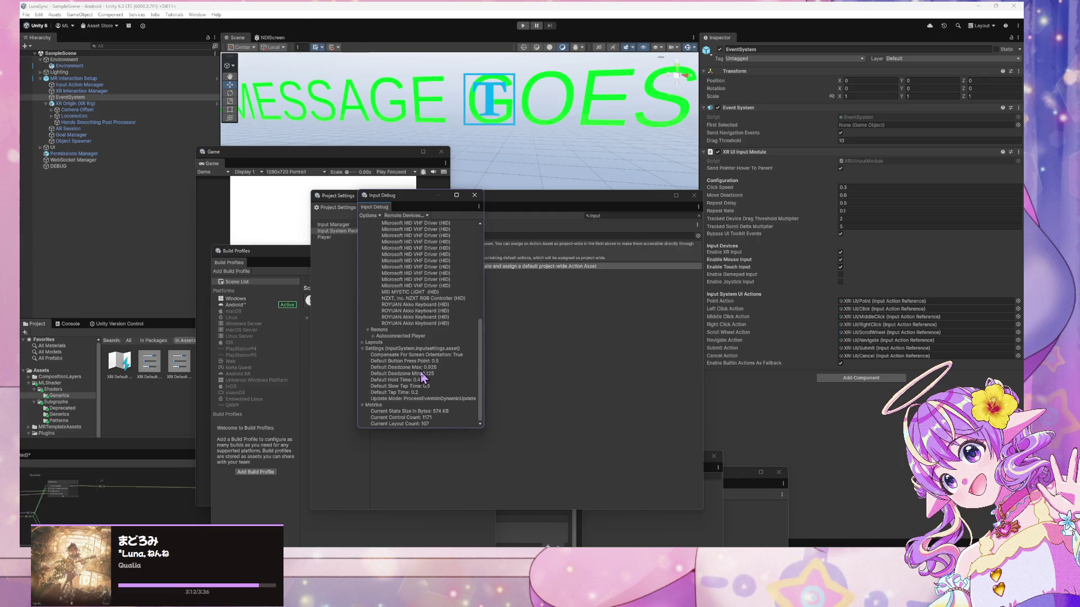
left_click(294, 494)
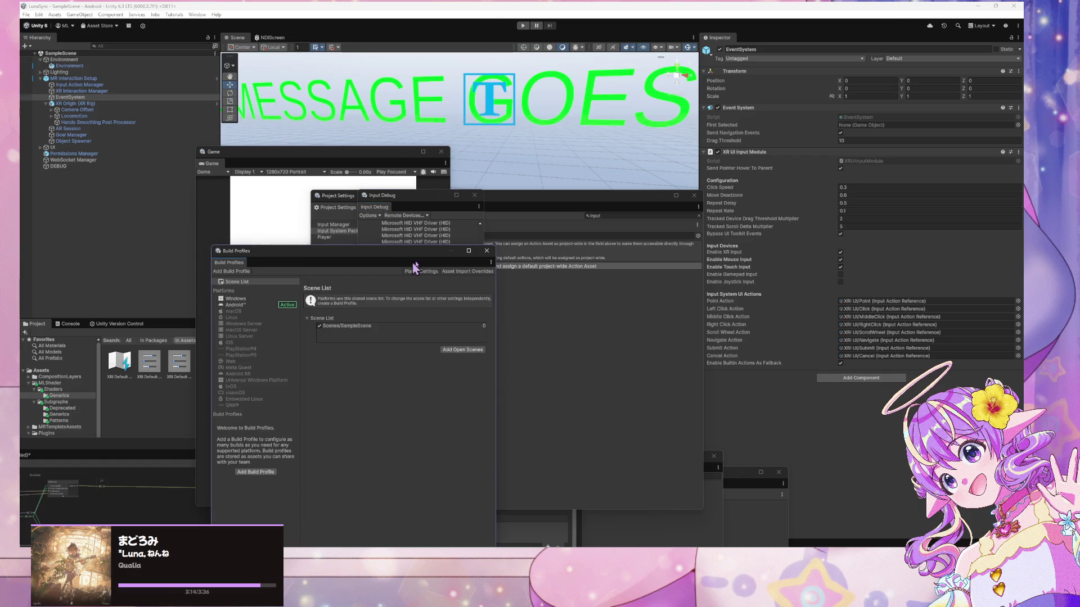
Shift Project Settings right, then close the Shader Graph window with Save All
left_click_drag(516, 204, 877, 225)
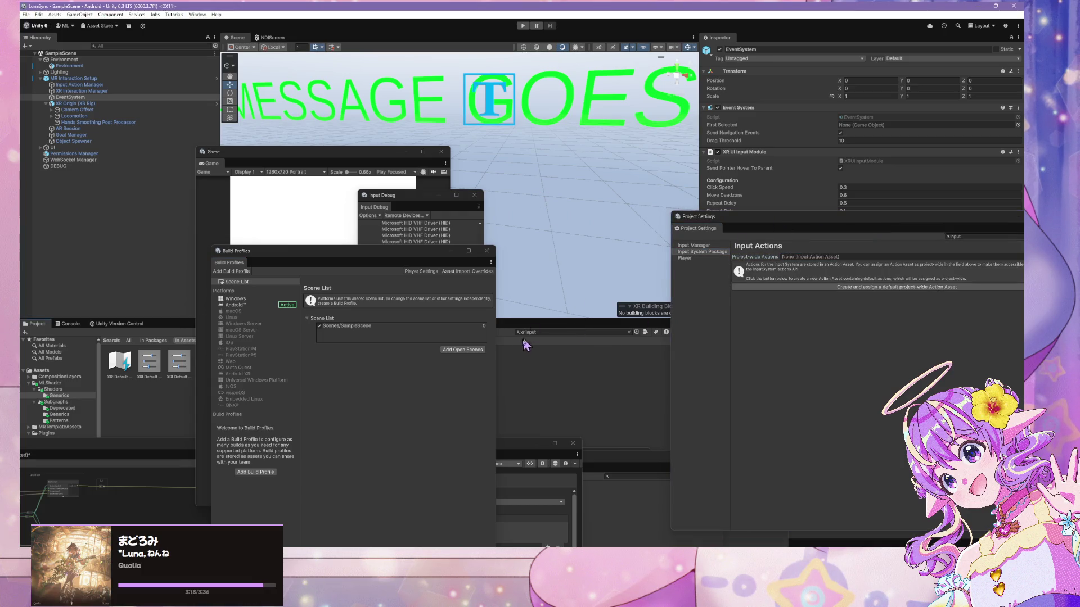
mouse_move(529, 445)
left_mouse_down()
mouse_move(596, 265)
mouse_move(506, 403)
mouse_move(537, 413)
left_mouse_up()
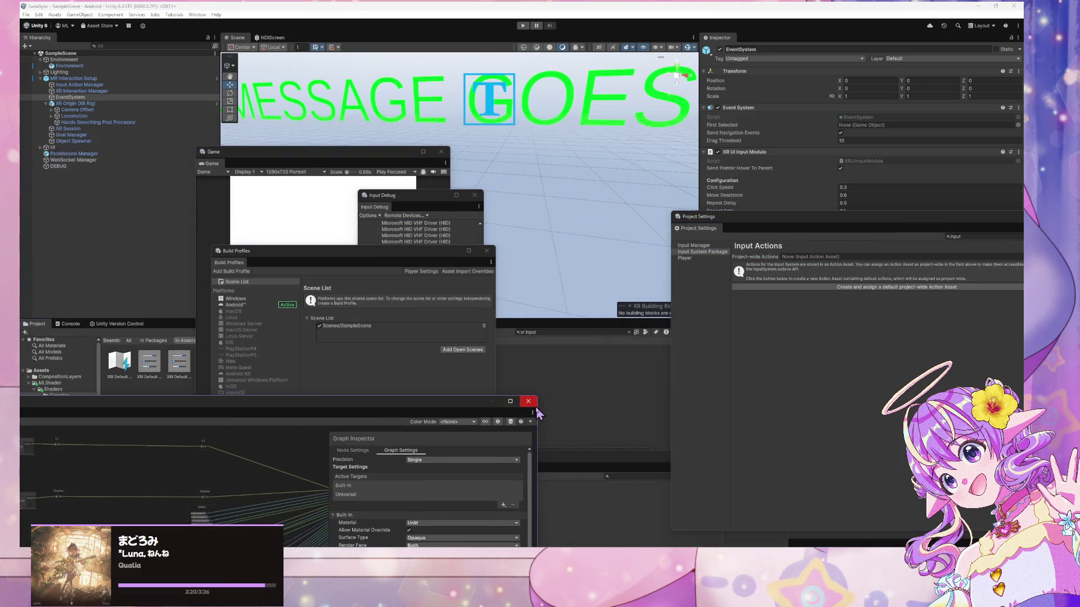
left_click(529, 401)
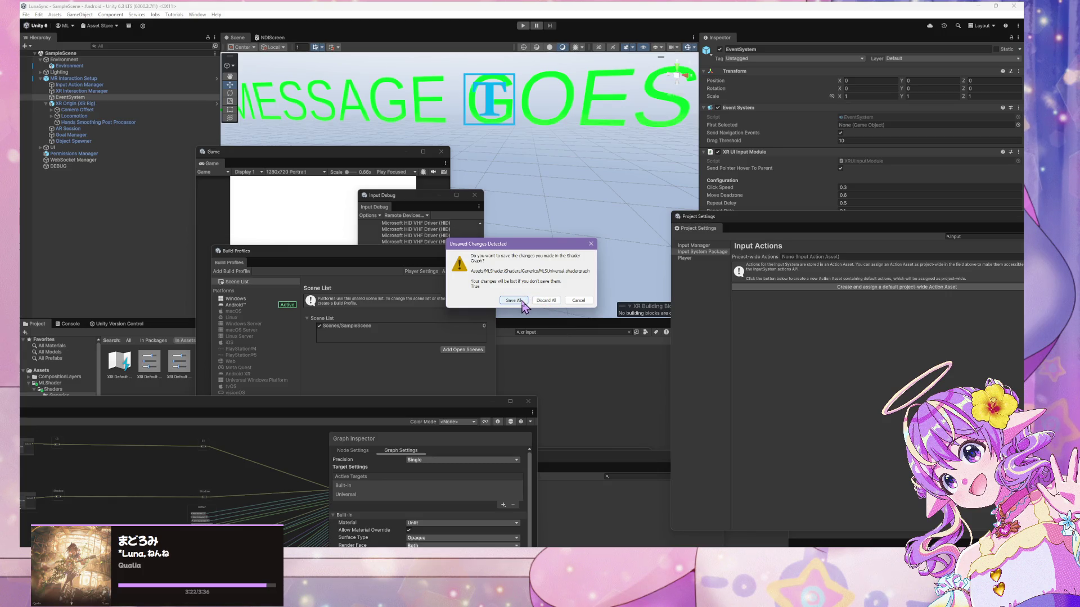
left_click(521, 302)
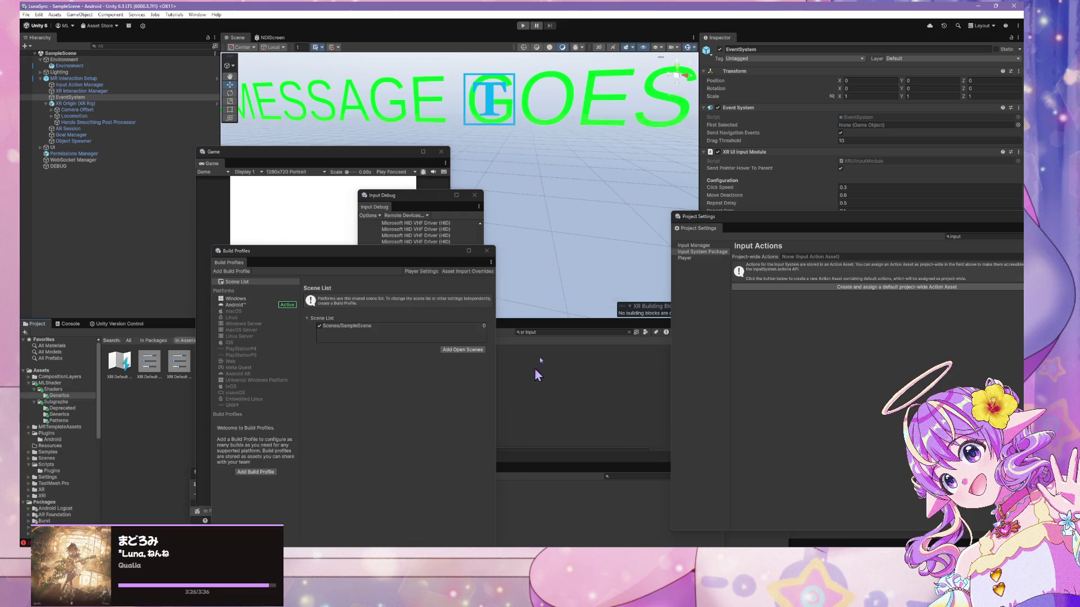
Move the Game window aside, float Build Profiles at the right, and raise Preferences mid-screen
mouse_move(367, 151)
left_mouse_down()
mouse_move(509, 165)
mouse_move(565, 127)
left_mouse_up()
mouse_move(753, 214)
left_mouse_down()
mouse_move(748, 414)
mouse_move(788, 135)
left_mouse_up()
double_click(313, 257)
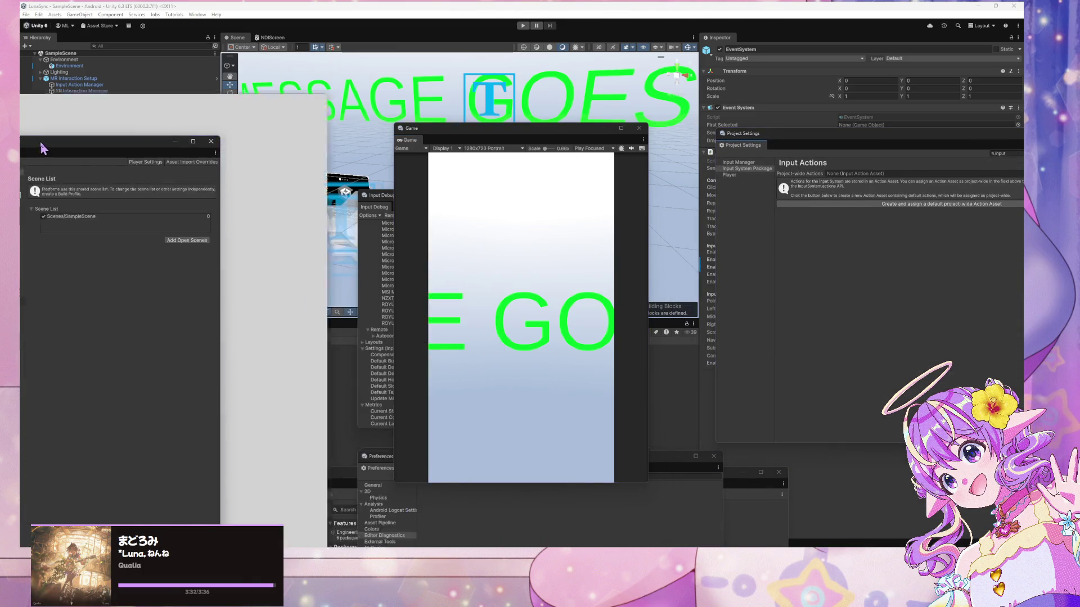
mouse_move(260, 12)
left_mouse_down()
mouse_move(699, 183)
mouse_move(796, 181)
left_mouse_up()
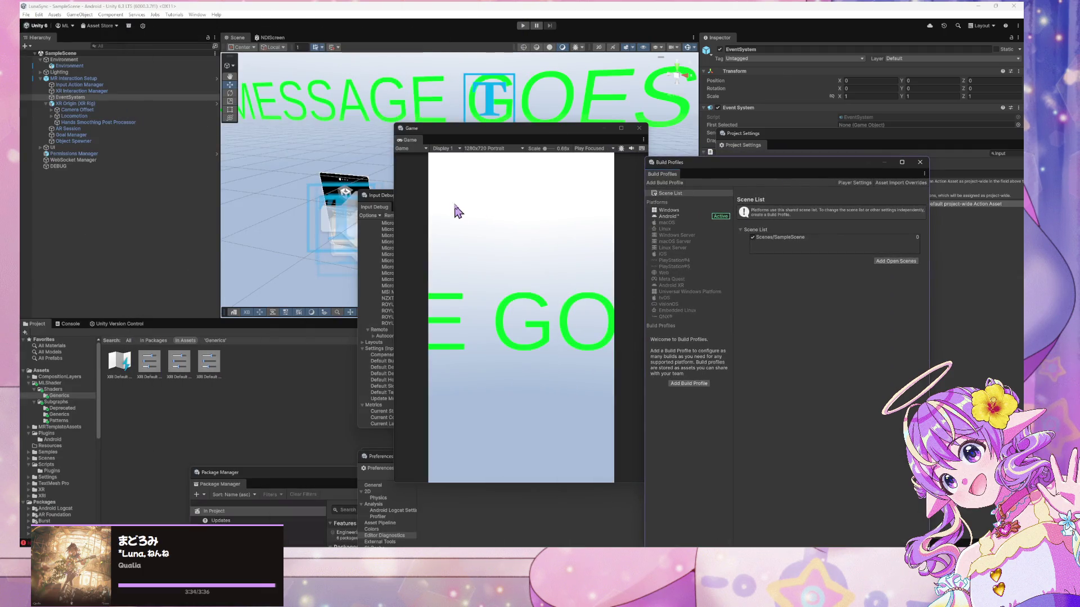
left_click(386, 198)
left_click(377, 453)
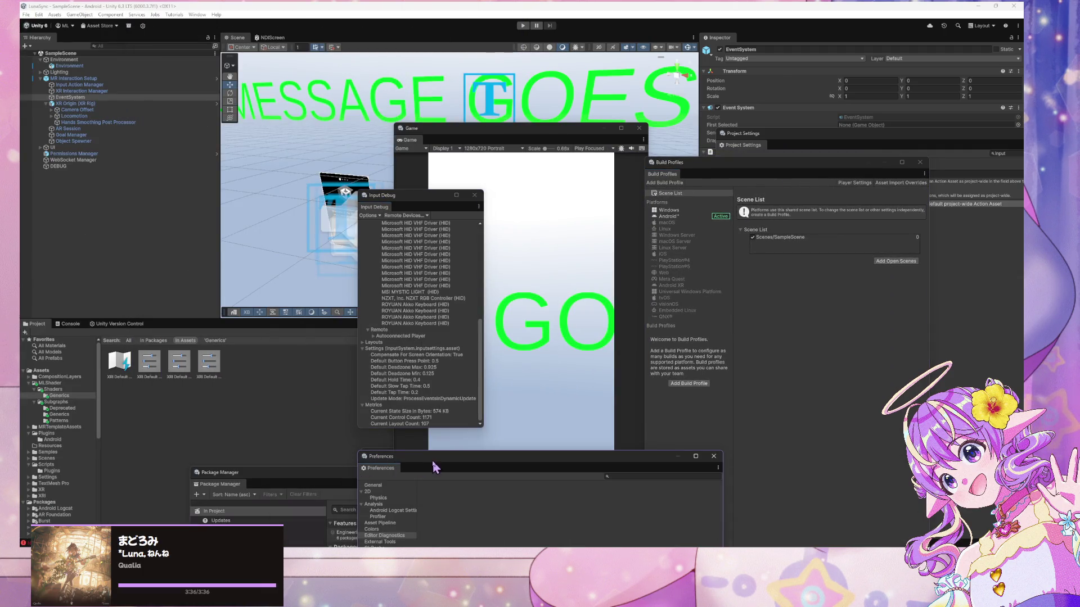
left_click_drag(430, 460, 419, 144)
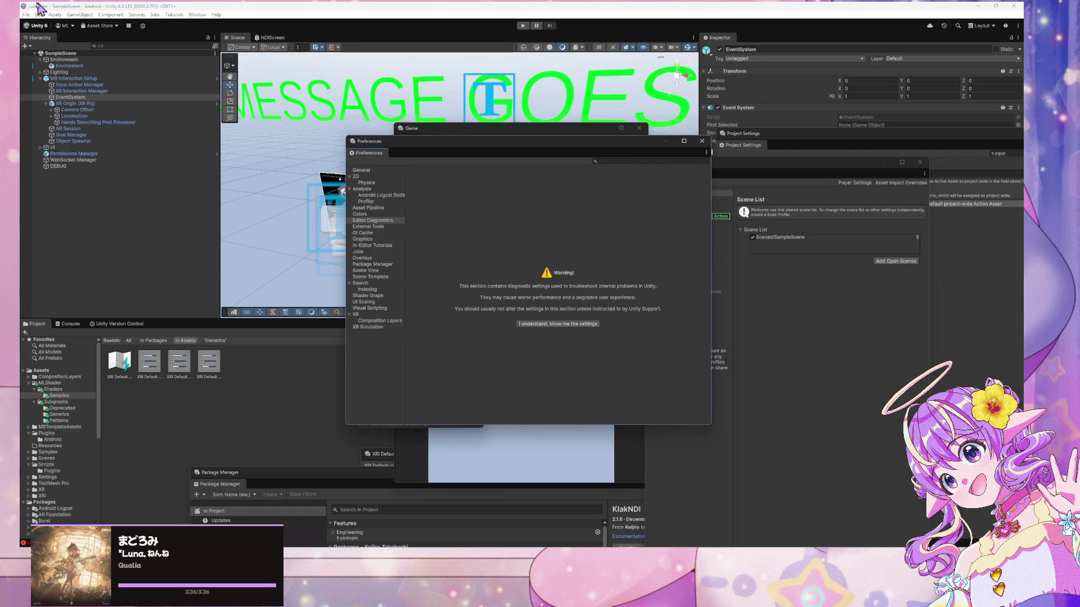
left_click(26, 14)
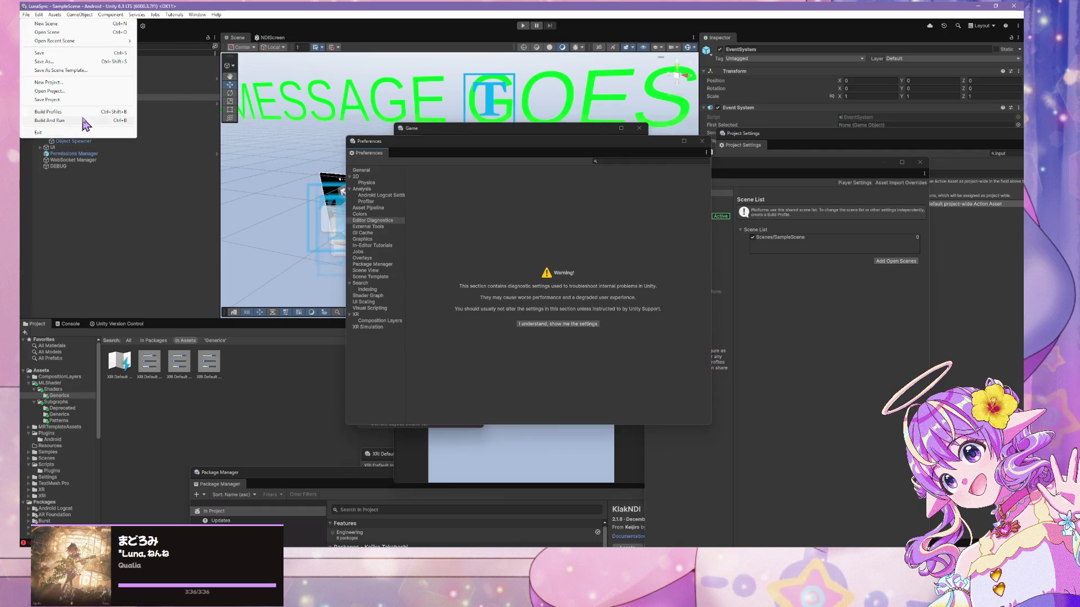
Open Build Profiles and Player settings, select Android, enable Autoconnect Profiler, and start the build
left_click(84, 112)
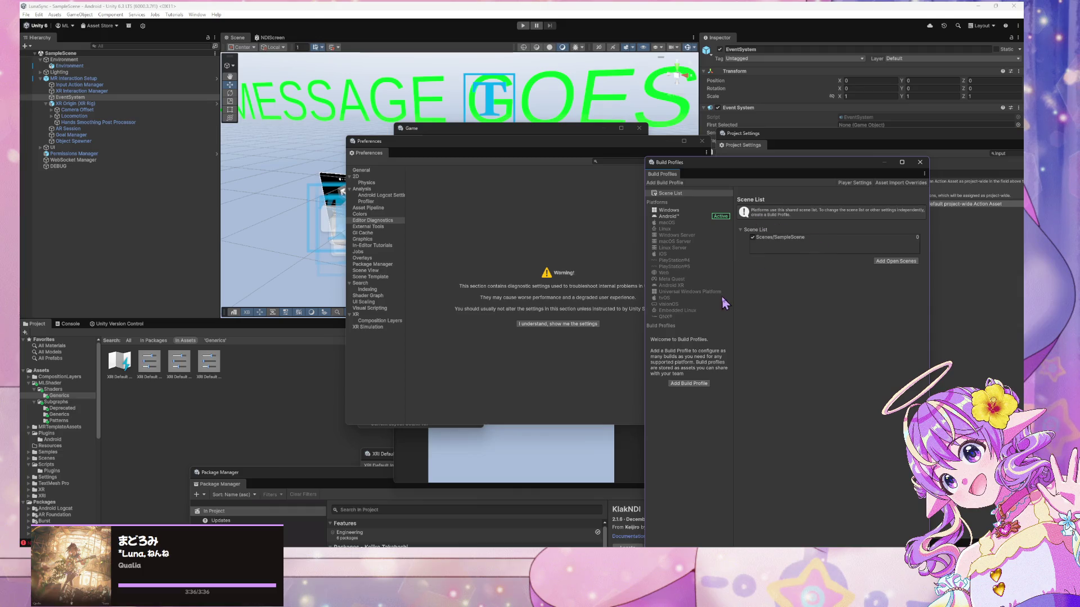
left_click(854, 183)
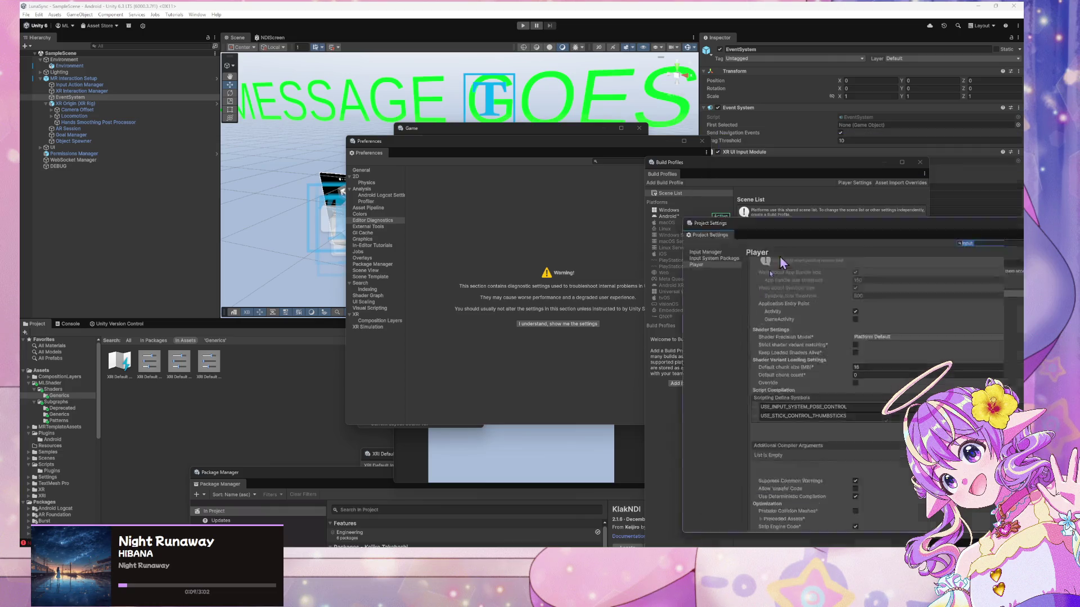
left_click_drag(836, 146, 208, 151)
left_click(675, 218)
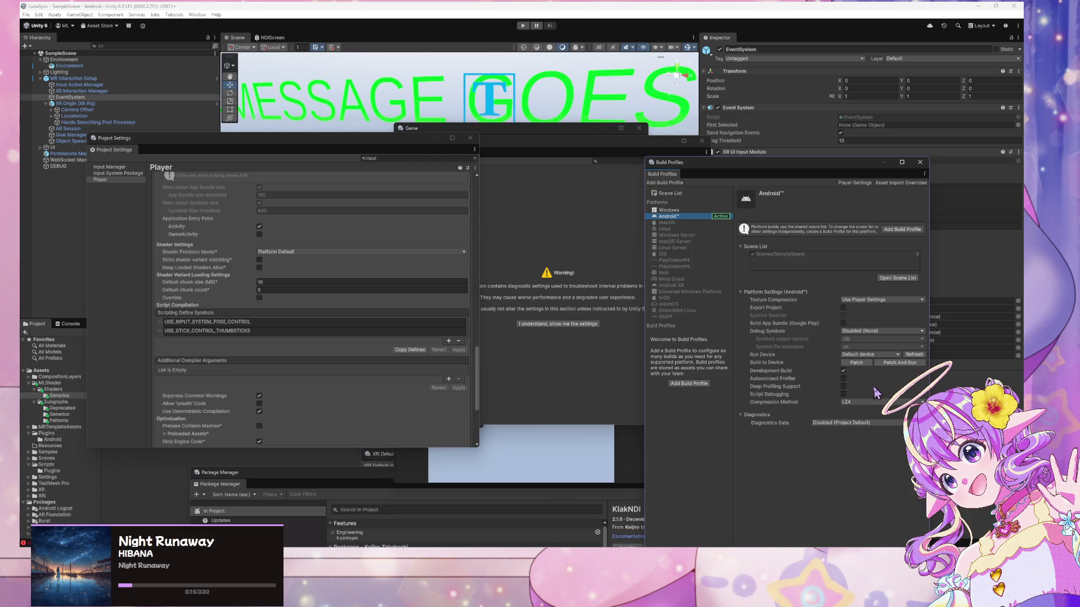
left_click(843, 378)
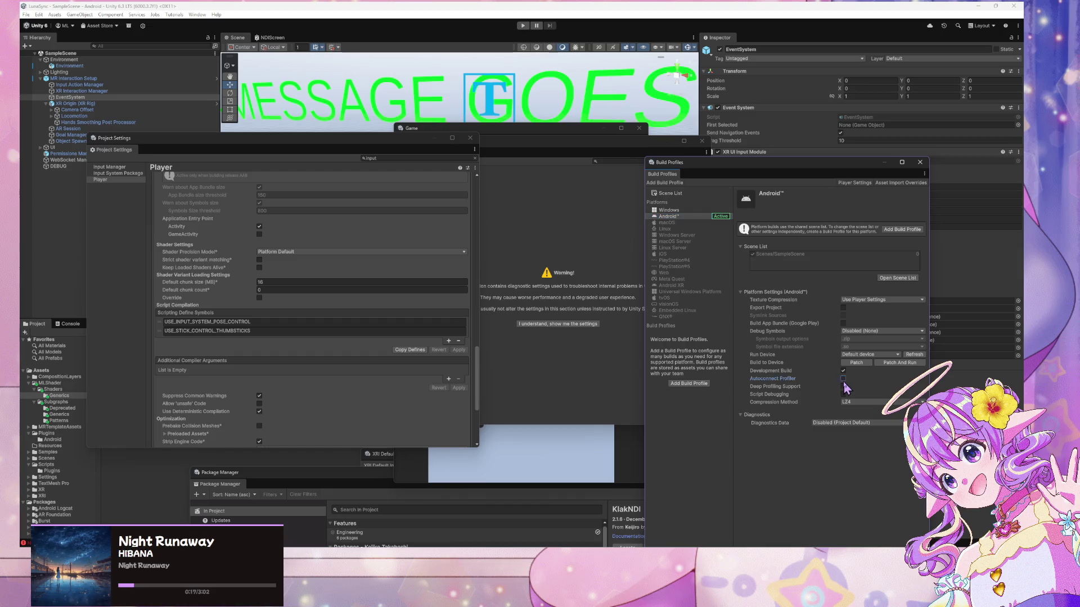
left_click(911, 362)
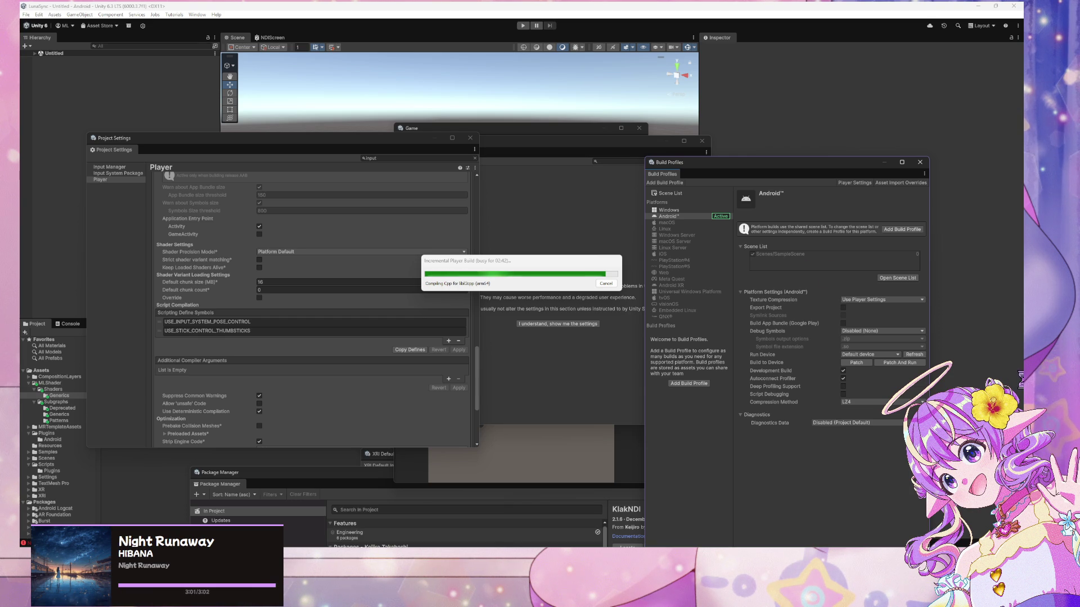
Drag the build progress dialog aside while the incremental Android build compiles
mouse_move(549, 274)
left_mouse_down()
mouse_move(478, 237)
mouse_move(474, 280)
mouse_move(413, 145)
mouse_move(267, 243)
mouse_move(272, 310)
mouse_move(300, 135)
mouse_move(490, 96)
mouse_move(690, 152)
mouse_move(681, 201)
mouse_move(731, 303)
mouse_move(514, 384)
mouse_move(416, 205)
mouse_move(519, 337)
mouse_move(668, 227)
left_mouse_up()
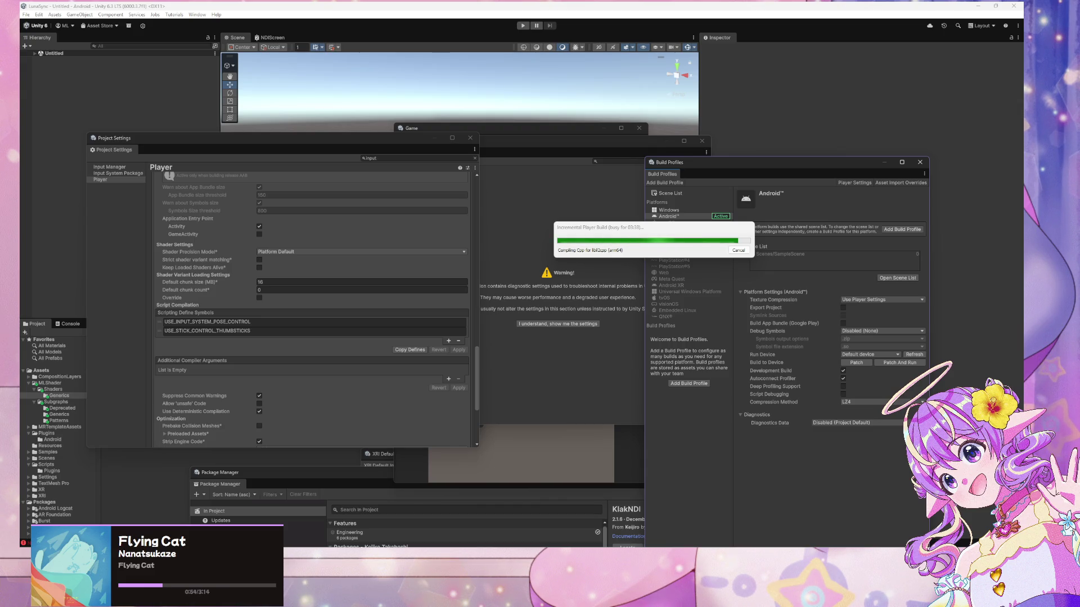
mouse_move(622, 229)
left_mouse_down()
mouse_move(641, 228)
mouse_move(526, 247)
mouse_move(347, 241)
mouse_move(446, 225)
left_mouse_up()
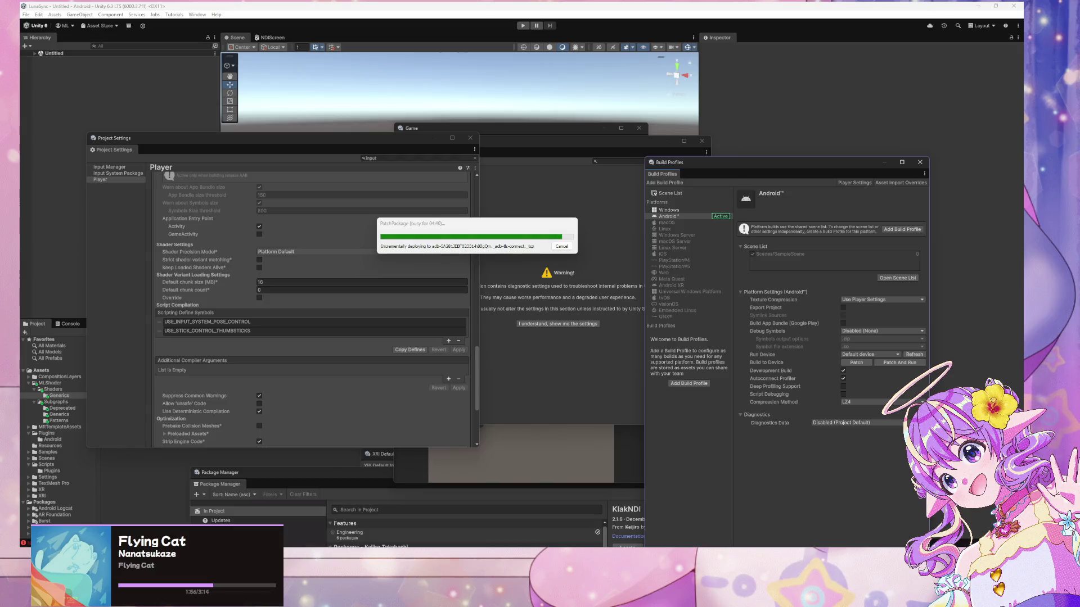
Nudge the patch progress window, then dismiss the 'Failed to deploy application' error with OK
left_click_drag(457, 225, 483, 241)
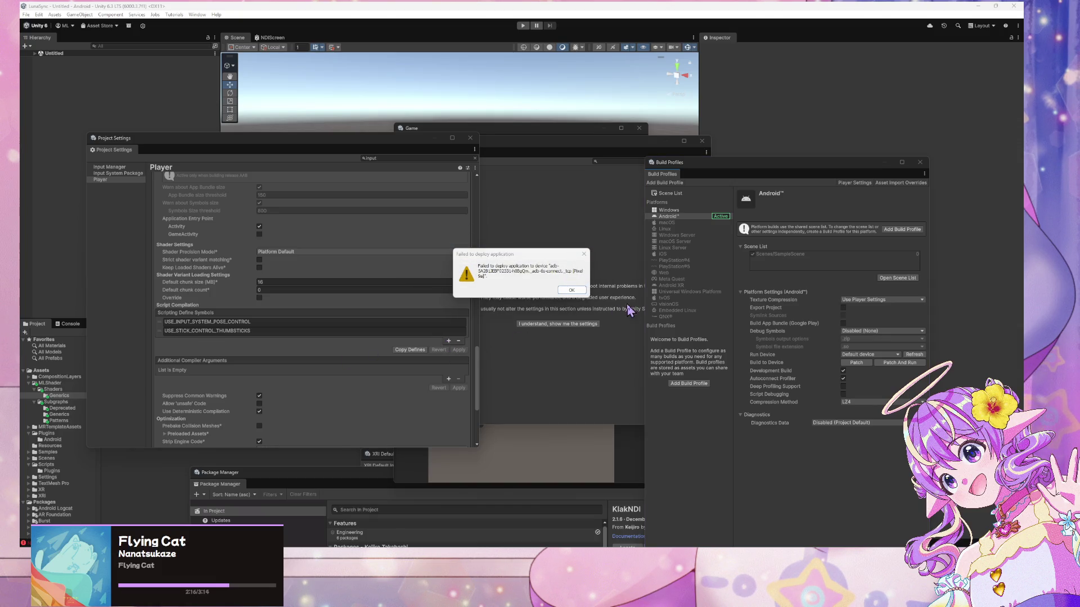
left_click(574, 291)
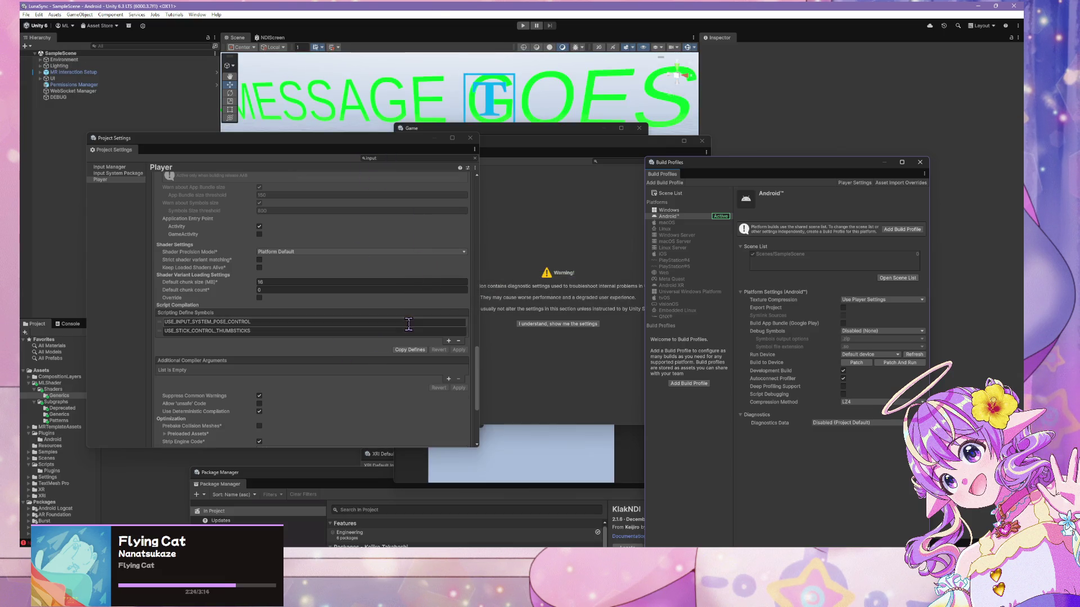
Scroll the Player settings to the top and refresh the Run Device list in Build Profiles
scroll(410, 324, "up", 10)
scroll(371, 221, "up", 10)
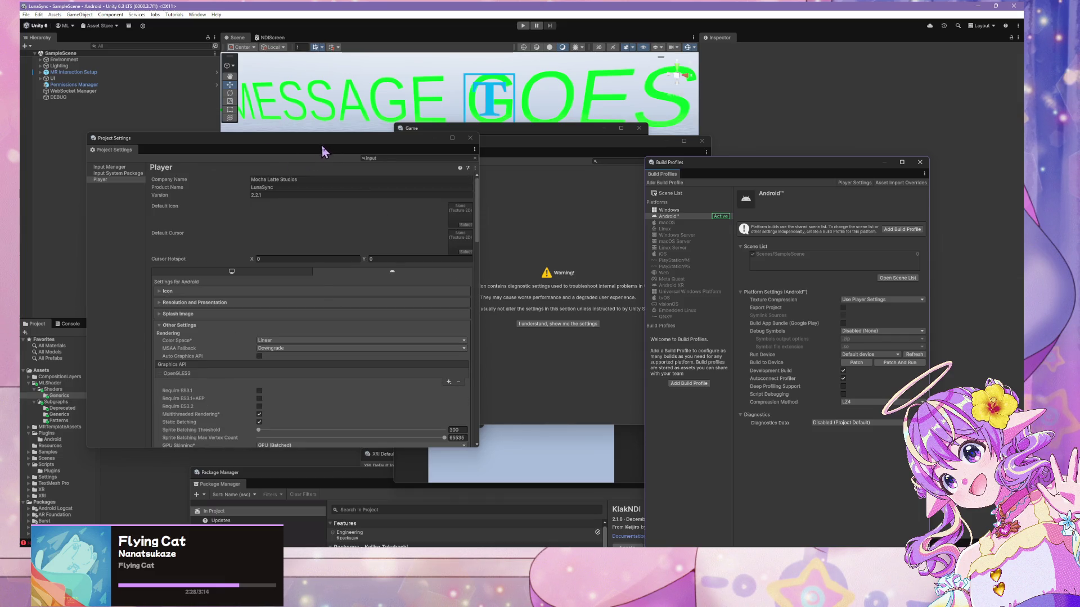
left_click(914, 355)
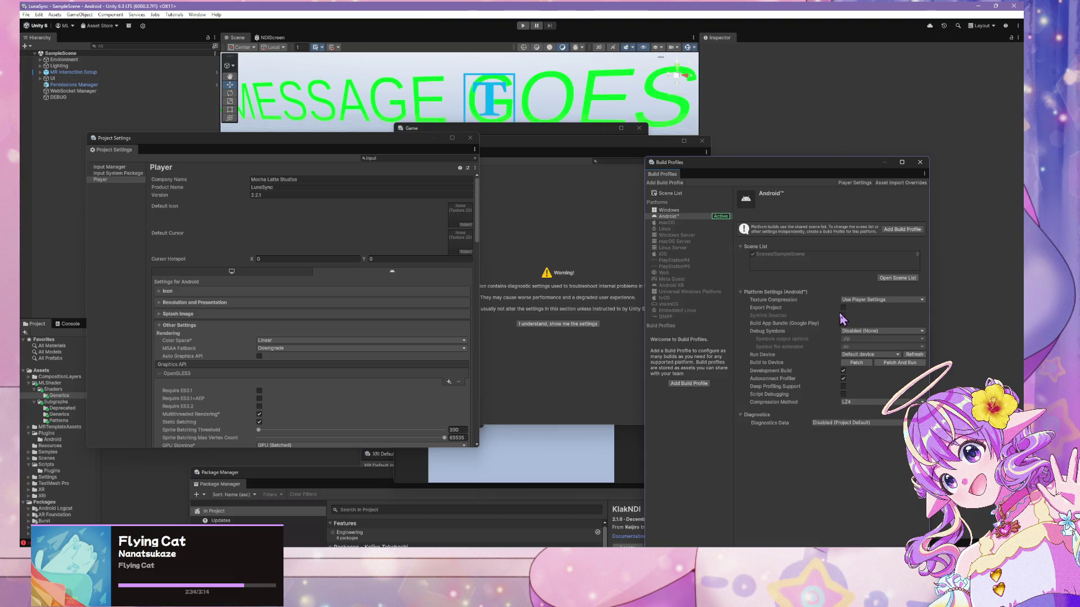
Patch And Run the build on the Android device, then dismiss the 'Failed to deploy application' error
left_click(906, 363)
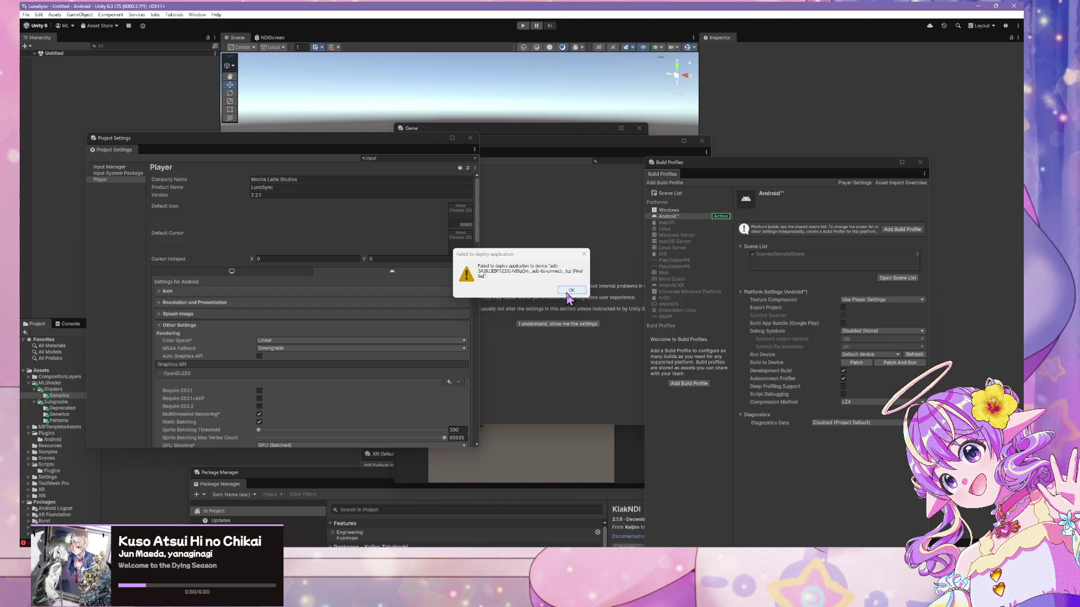
left_click(569, 291)
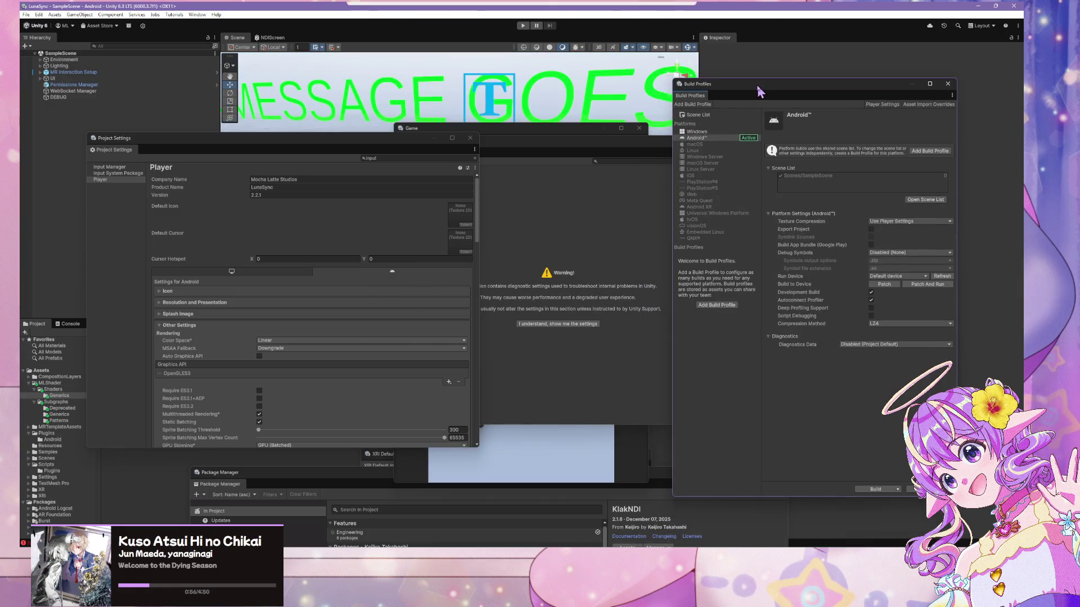
Set Active Input Handling to Input System Package (New) and decline the editor restart
left_click_drag(351, 149, 523, 87)
scroll(503, 287, "down", 5)
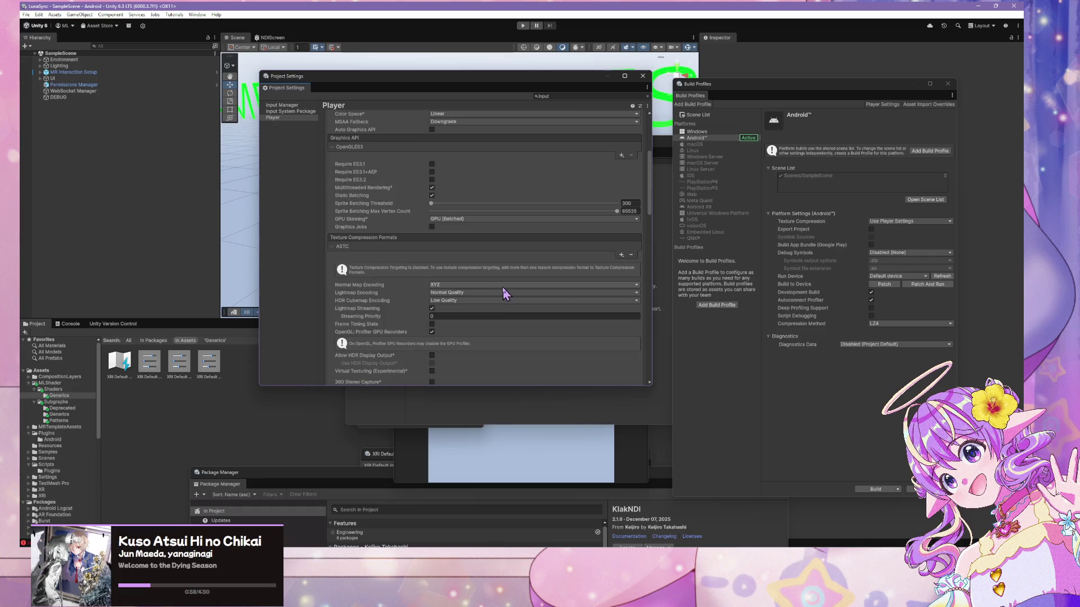
scroll(502, 284, "down", 10)
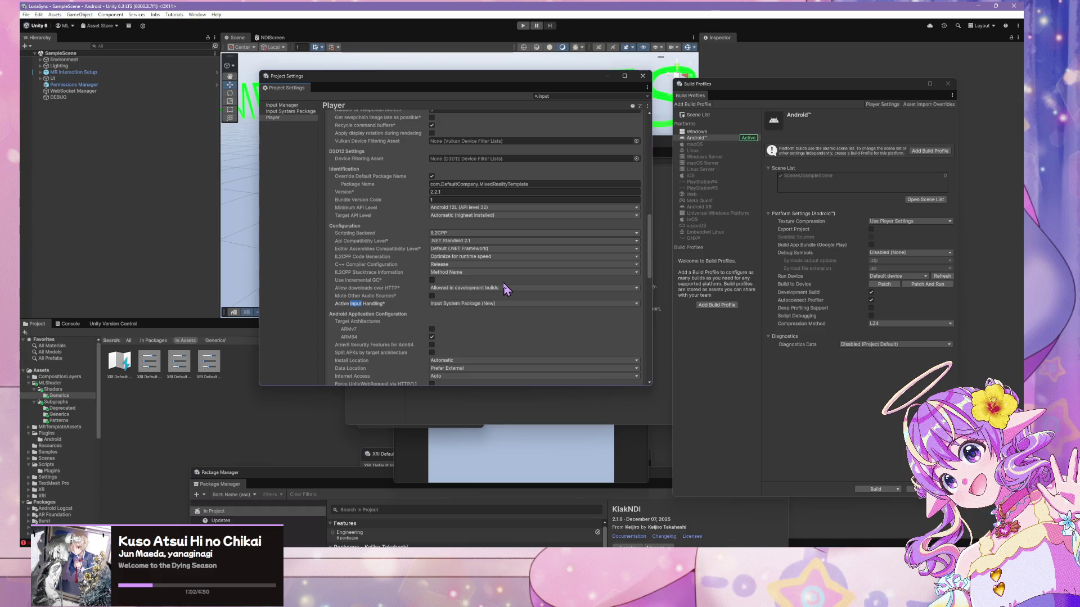
left_click(488, 304)
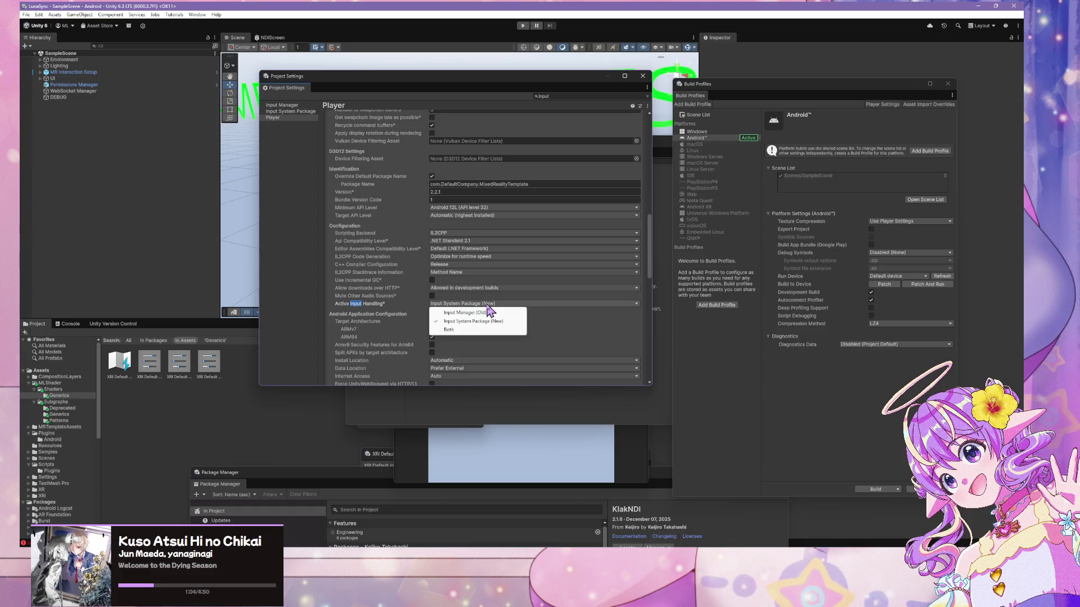
left_click(562, 330)
left_click(509, 305)
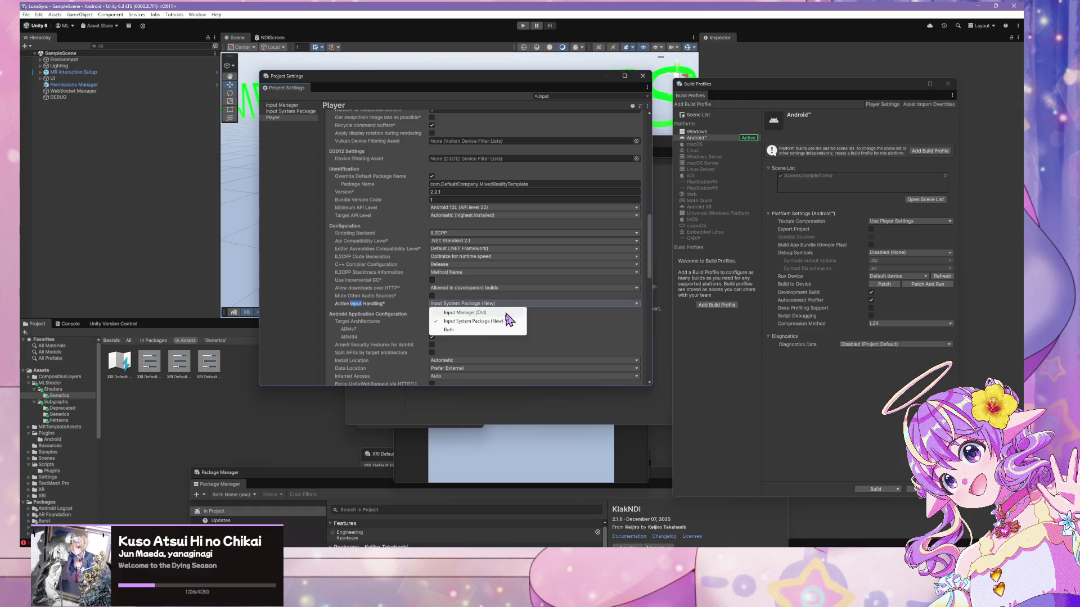
left_click(500, 314)
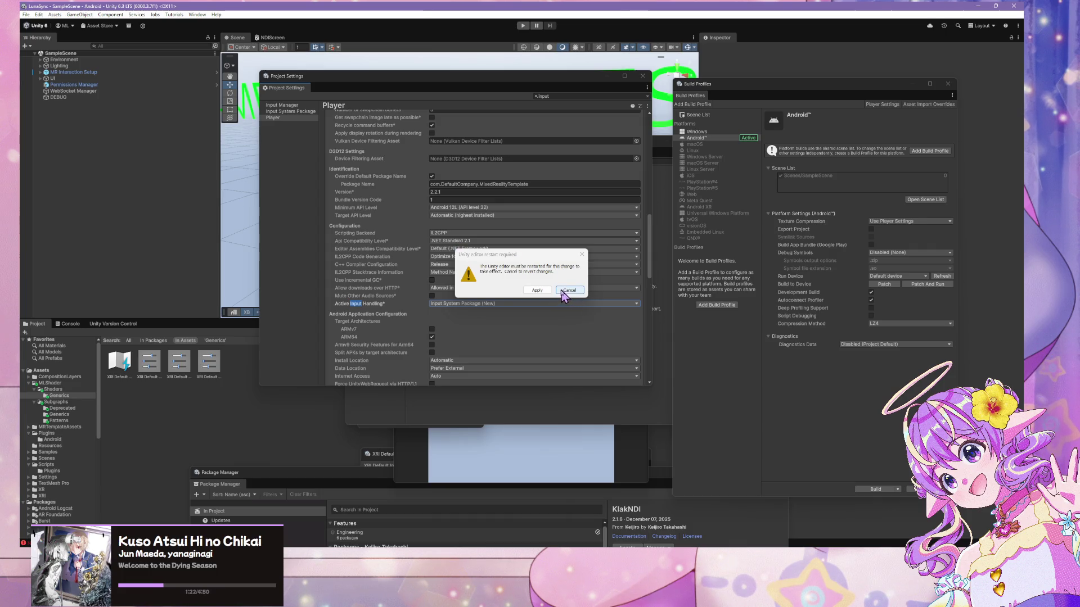
left_click(567, 290)
Keep the App Category set to Game in the Android Player settings
scroll(445, 337, "down", 3)
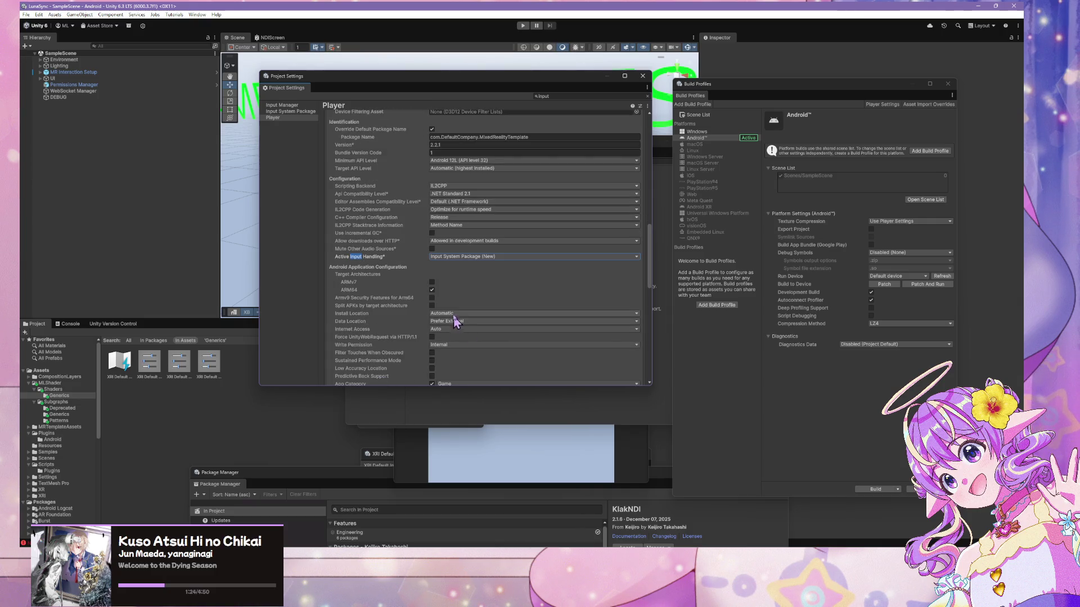
scroll(456, 320, "down", 2)
scroll(456, 319, "down", 4)
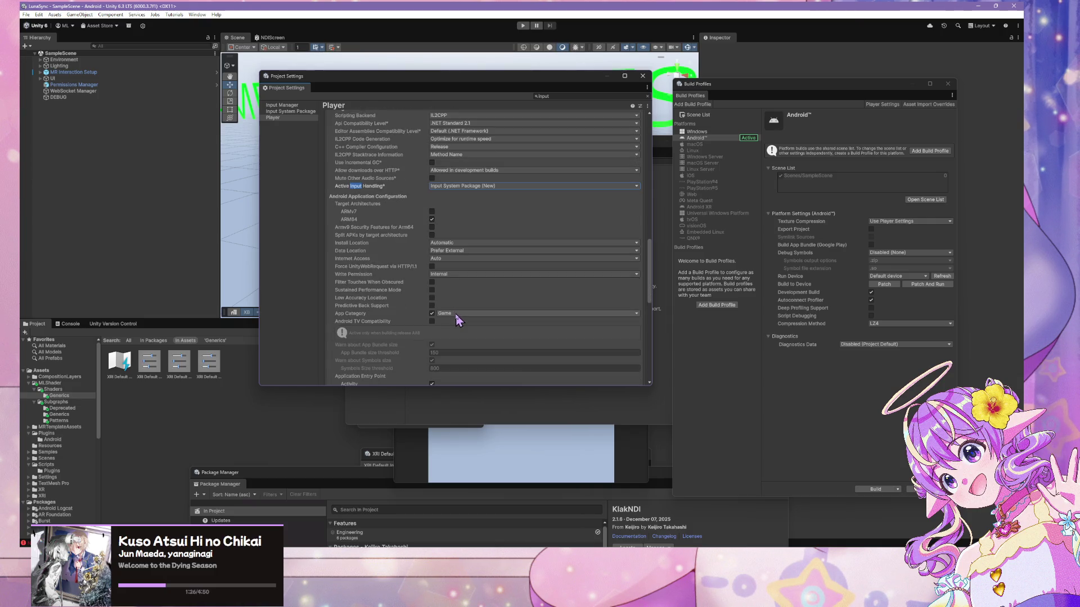
left_click(455, 313)
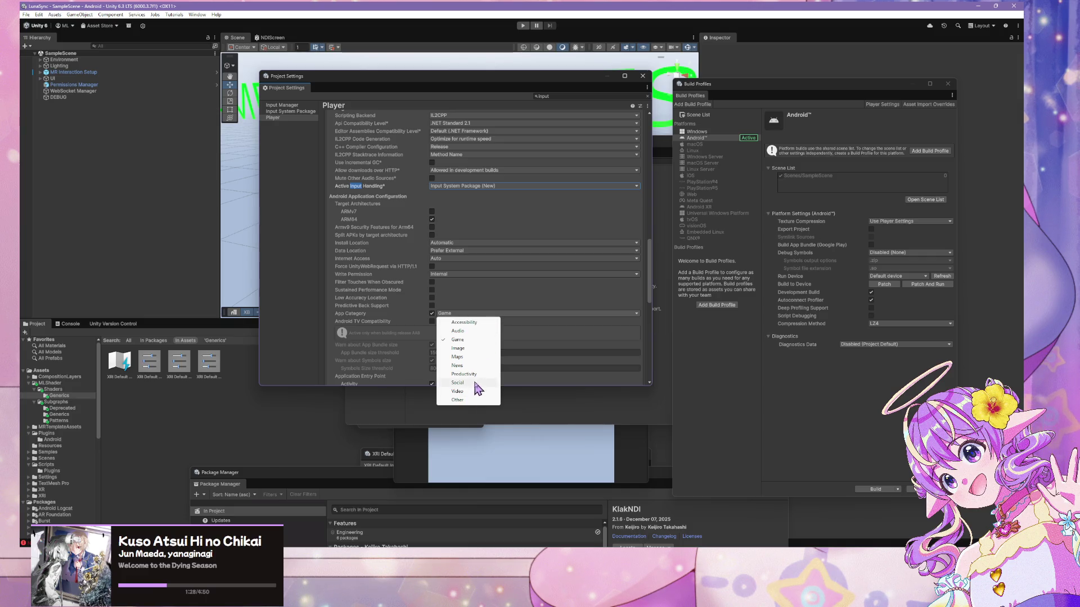
left_click(339, 303)
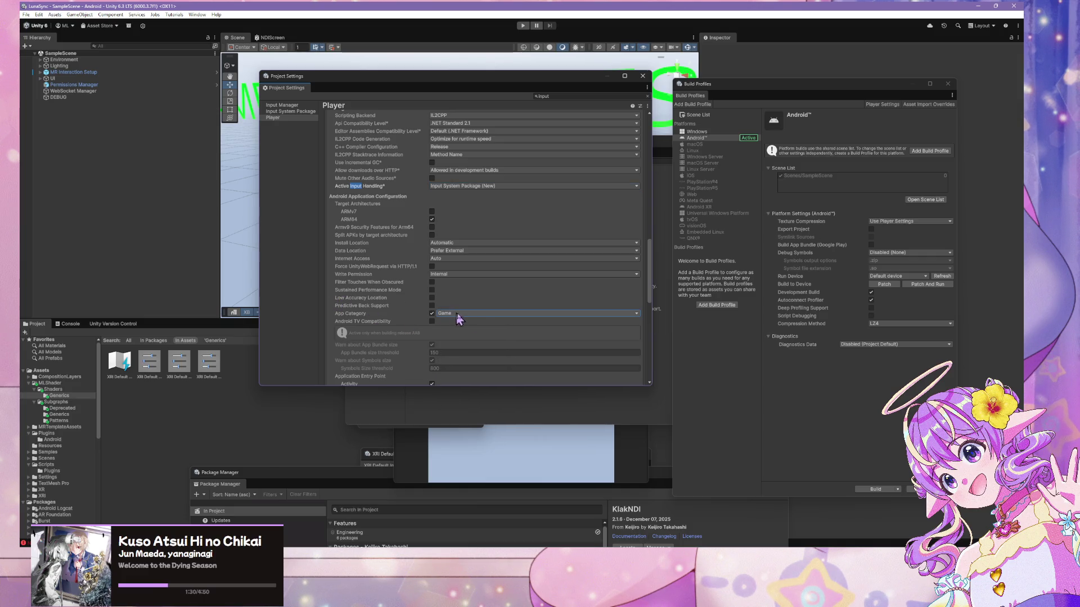
Toggle the Activity application entry point off and back on
scroll(460, 319, "down", 5)
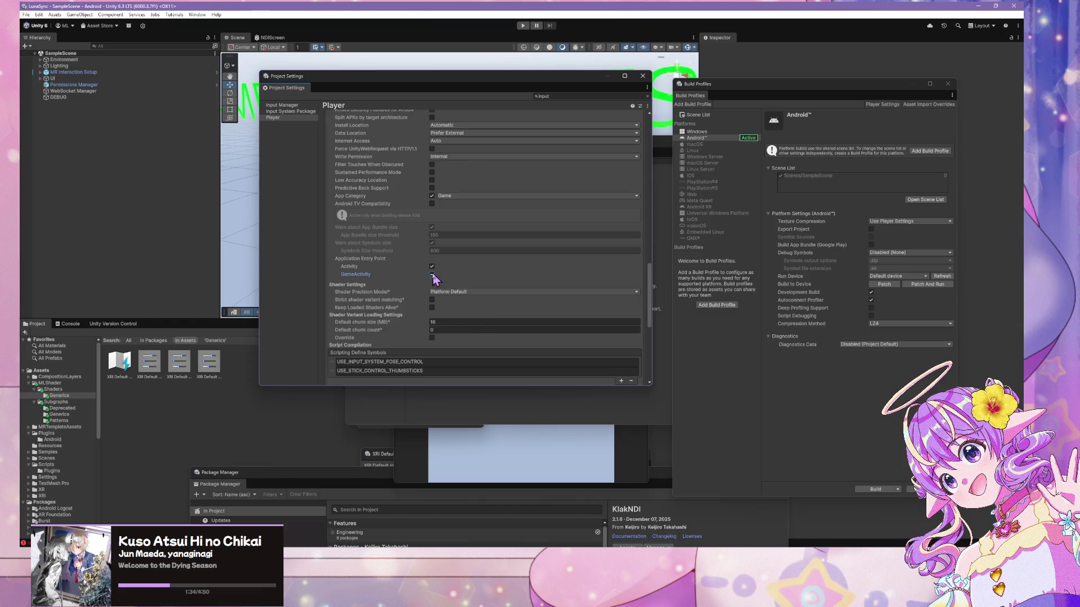
left_click(432, 267)
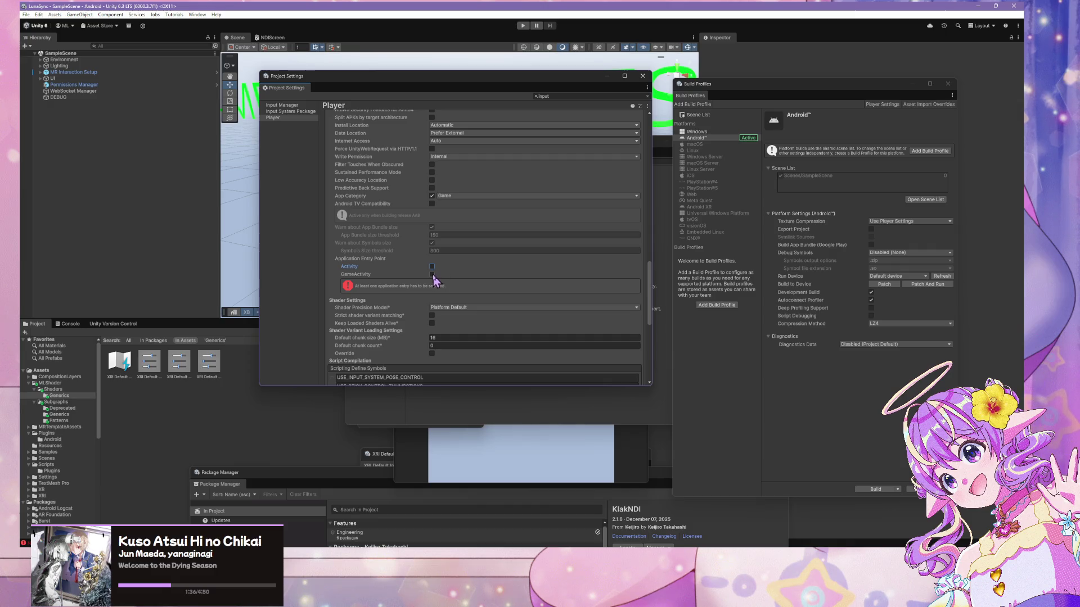
left_click(432, 267)
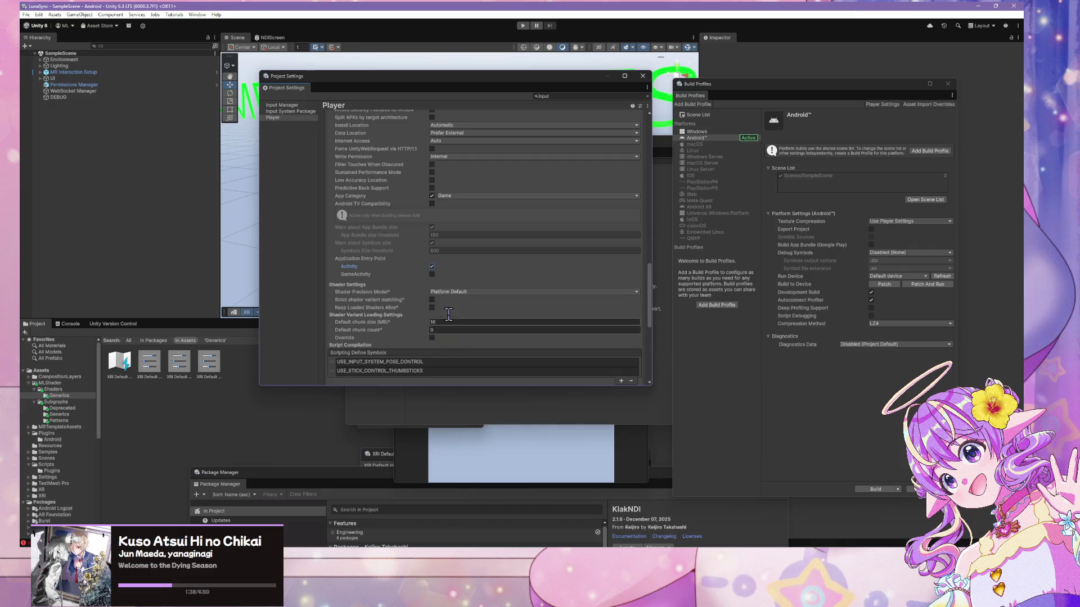
Expand the Publishing Settings and Other Settings sections, then move Project Settings left
scroll(454, 313, "down", 3)
scroll(452, 307, "down", 7)
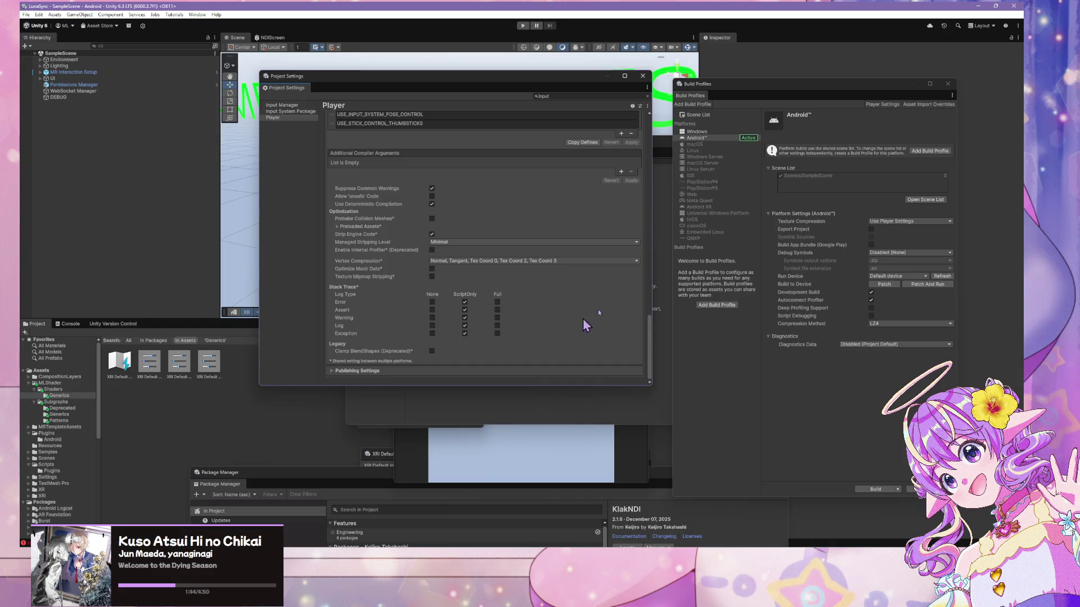
left_click(396, 371)
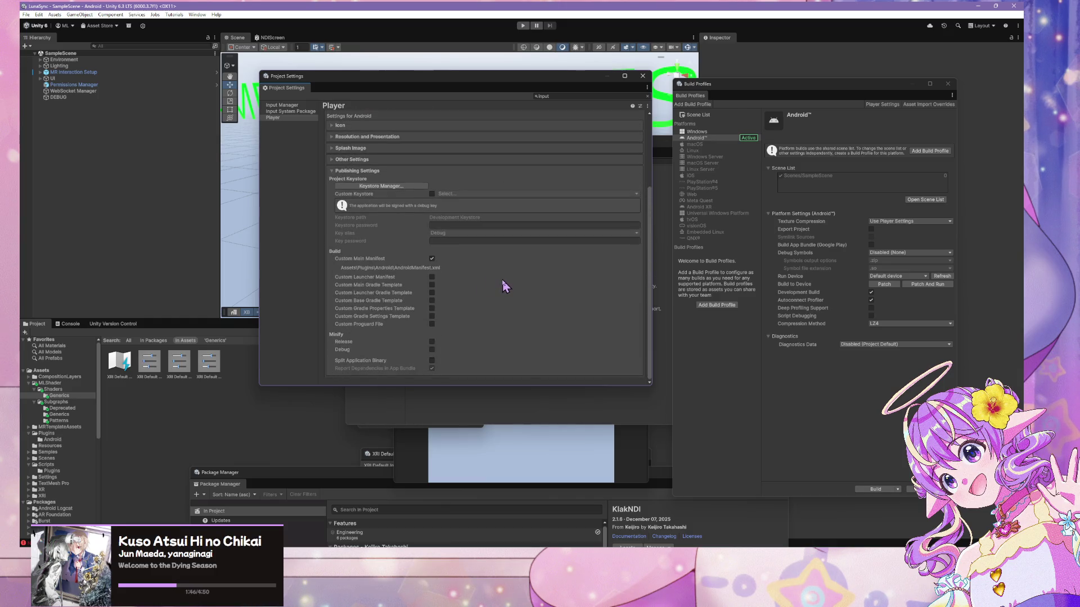
scroll(505, 286, "up", 2)
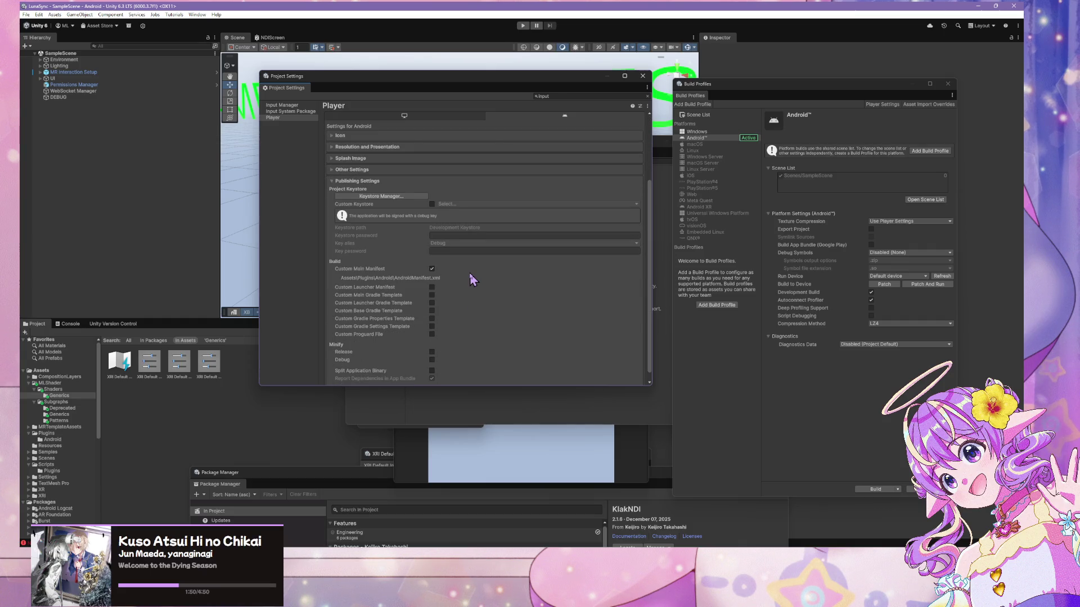
scroll(470, 272, "down", 2)
left_click(363, 159)
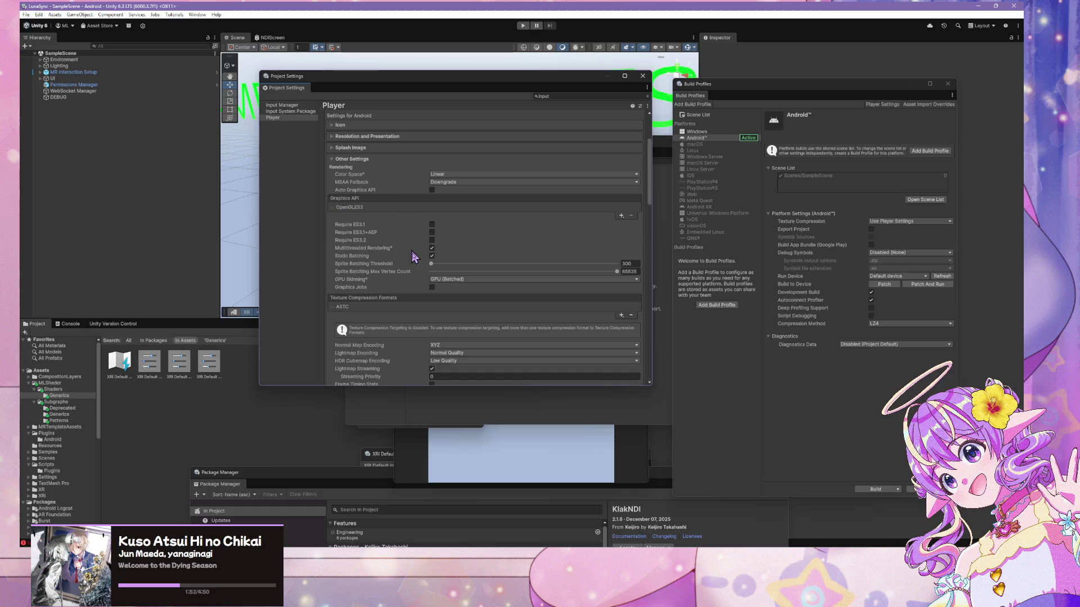
scroll(427, 264, "down", 3)
scroll(445, 254, "down", 3)
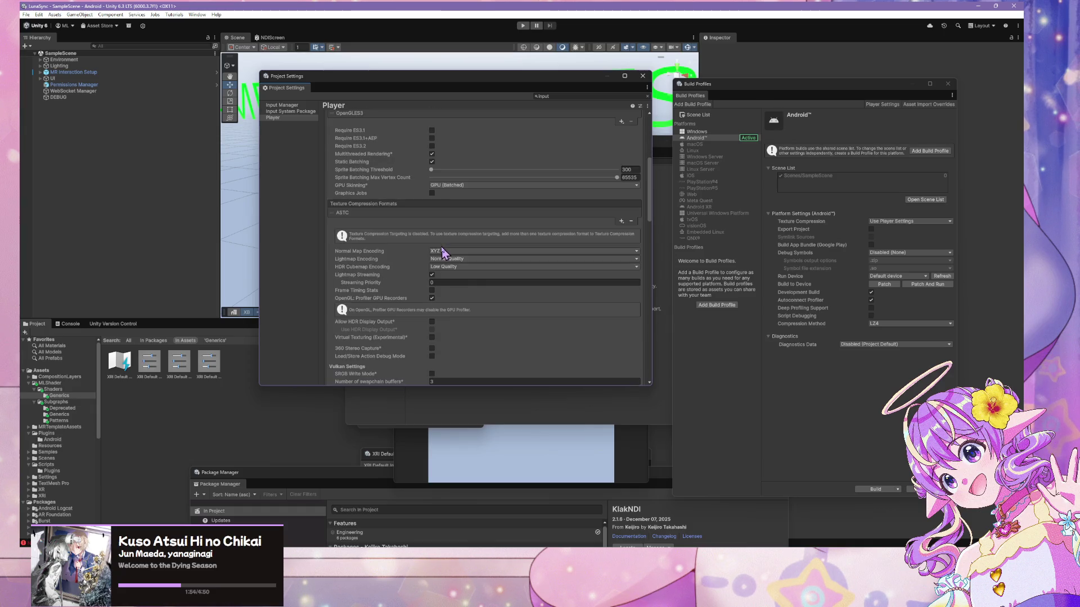
scroll(477, 282, "down", 5)
scroll(477, 281, "down", 5)
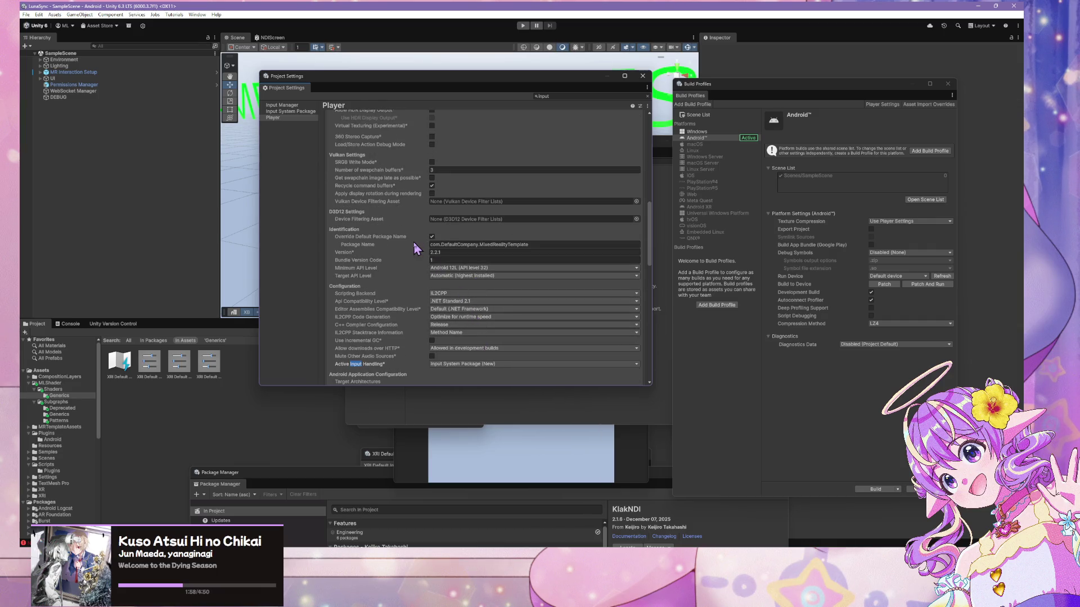
mouse_move(479, 84)
left_mouse_down()
mouse_move(339, 99)
mouse_move(340, 186)
left_mouse_up()
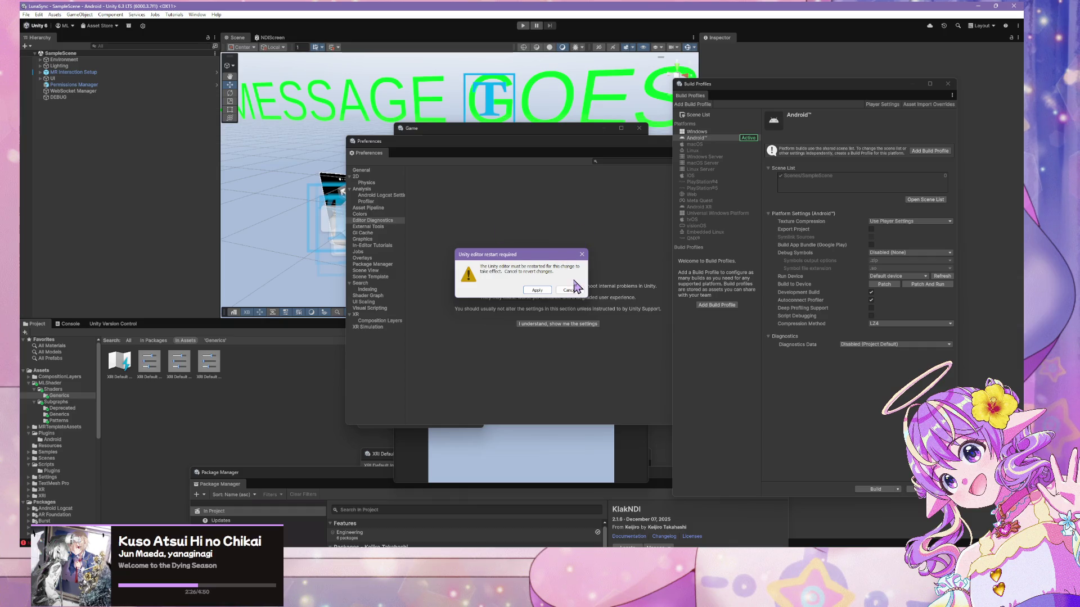
Cancel the editor restart prompt, reverting the Editor Diagnostics change
left_click(569, 290)
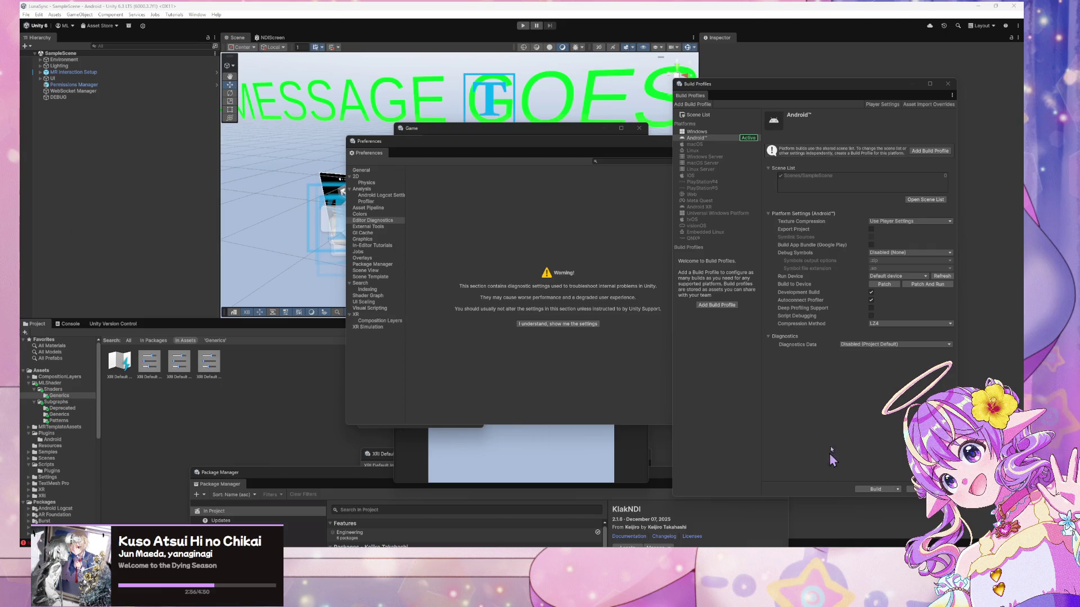
Move the Preferences and Input Debug windows aside, Patch And Run, and dismiss the deployment failure
mouse_move(508, 147)
left_mouse_down()
mouse_move(237, 162)
mouse_move(172, 147)
left_mouse_up()
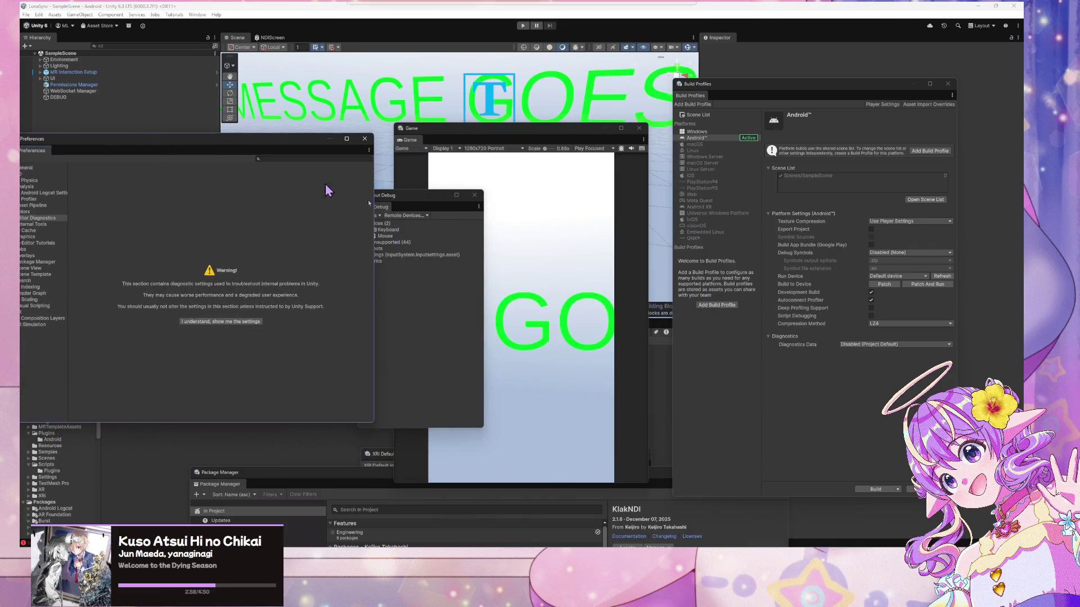
left_click_drag(414, 205, 530, 200)
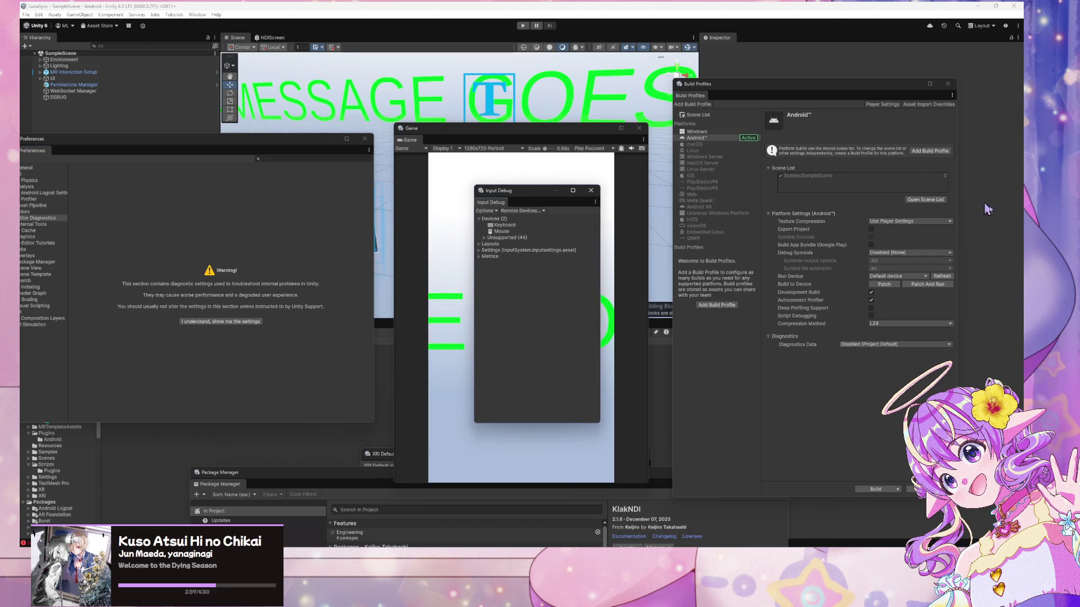
left_click(928, 284)
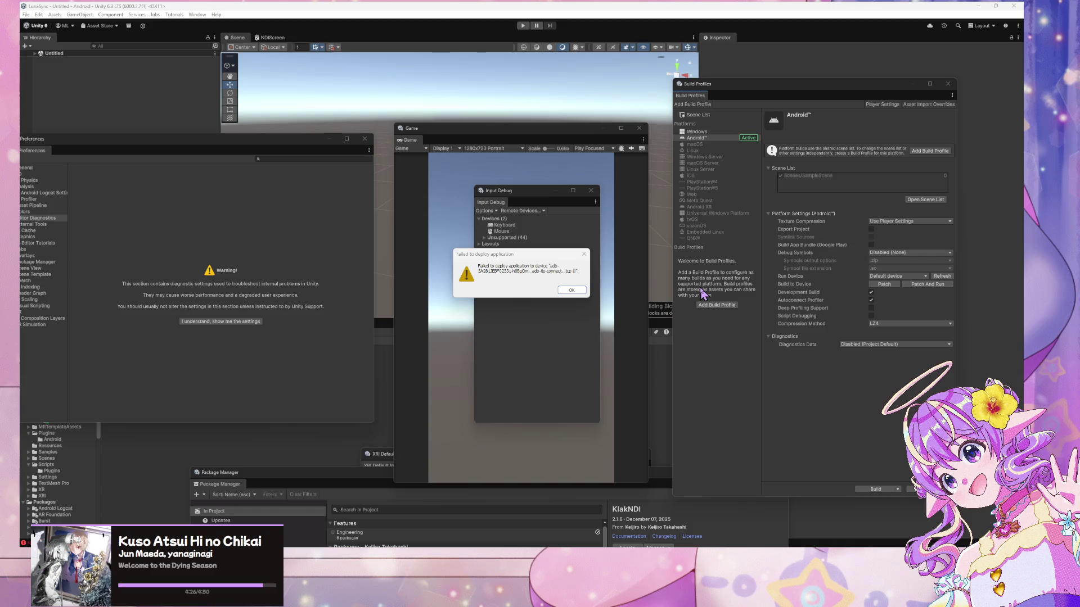
left_click(571, 290)
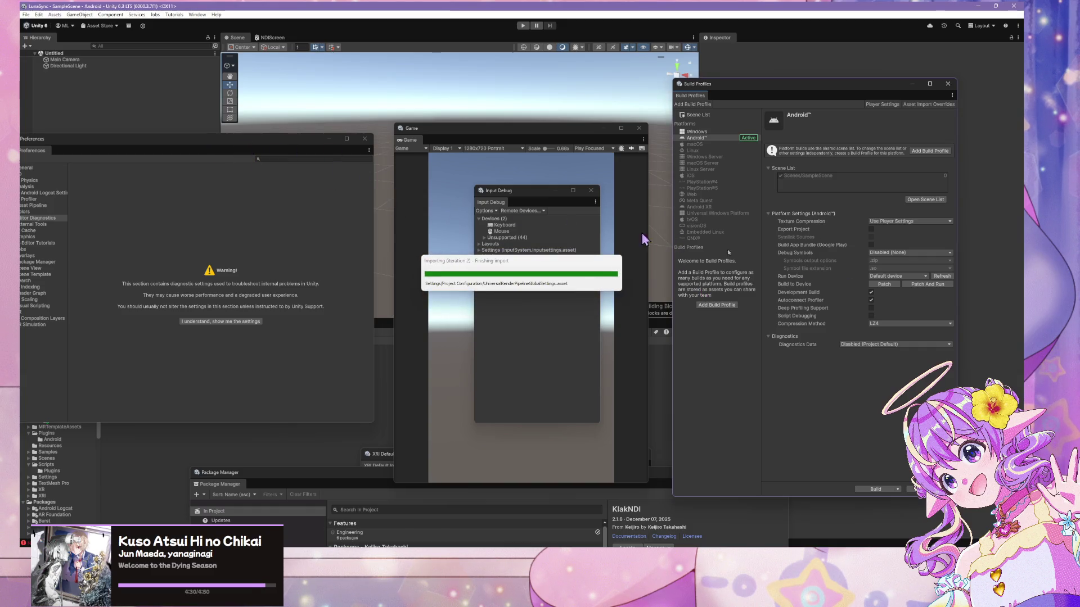
Refresh the Run Device list and bring the Build Profiles window back into focus
left_click(937, 276)
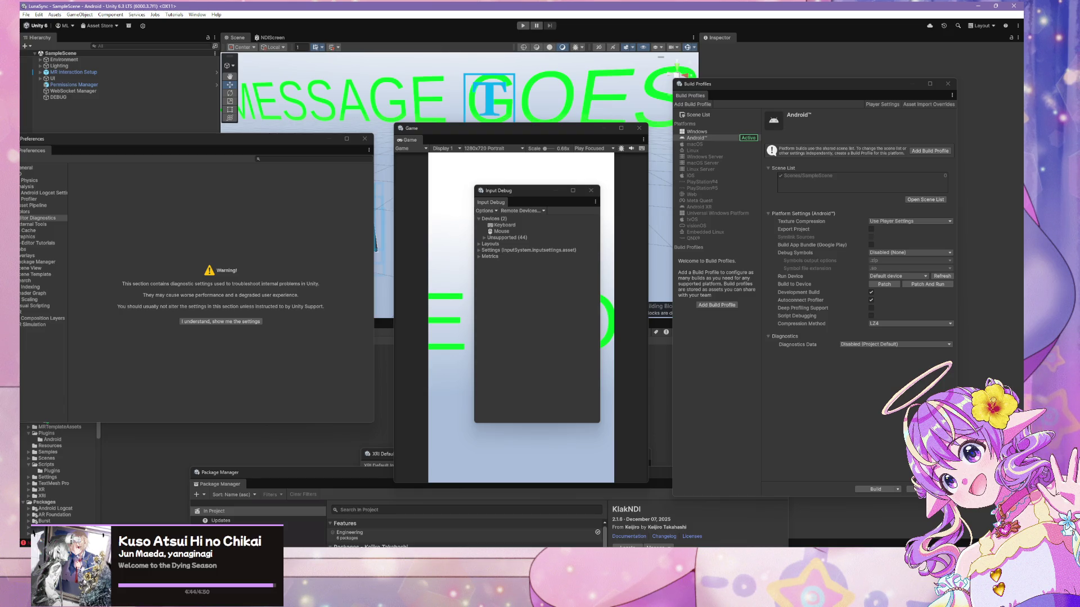
key("super+d")
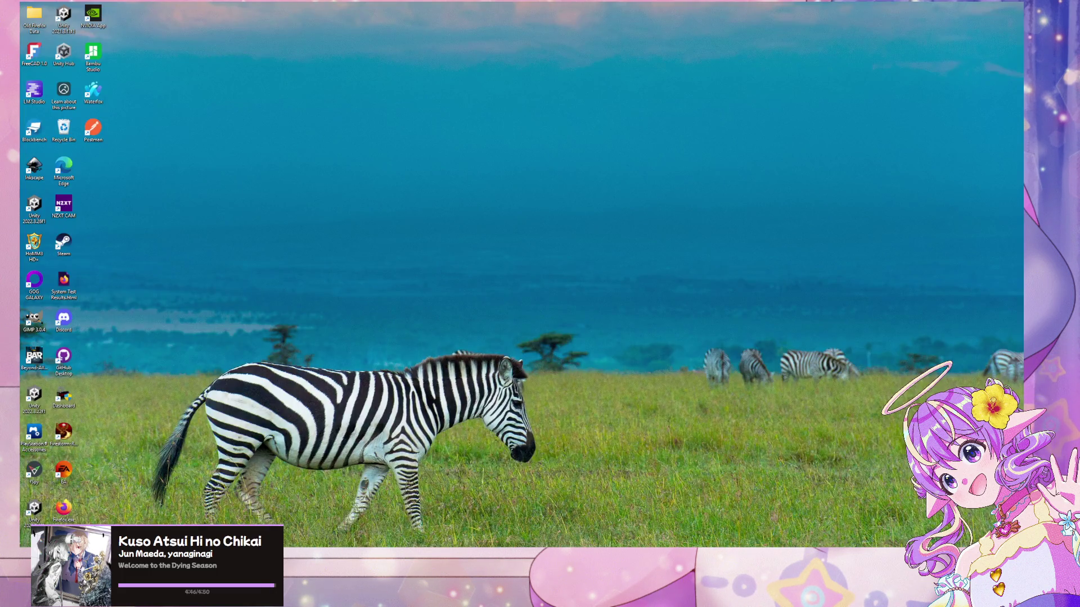
key("super+d")
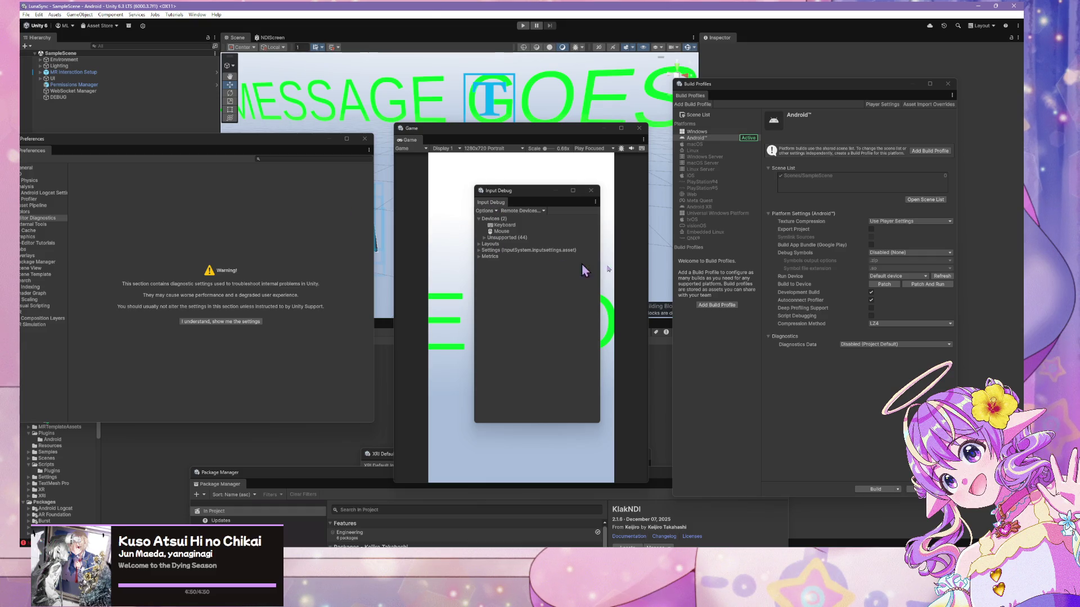
left_click(934, 289)
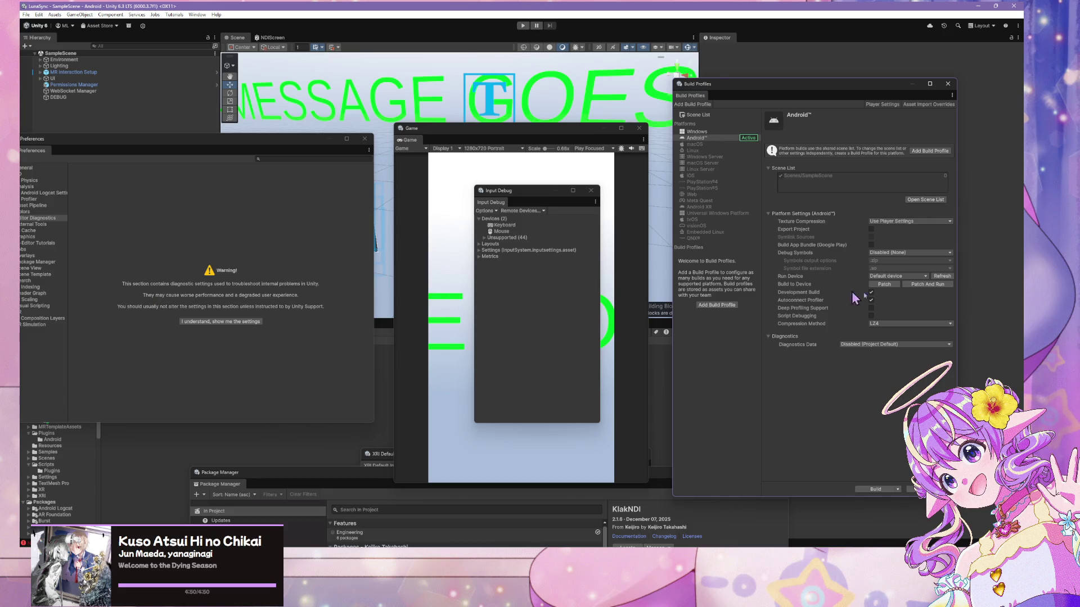
Retry Patch And Run on the Android device and dismiss the resulting deployment failure
left_click(937, 285)
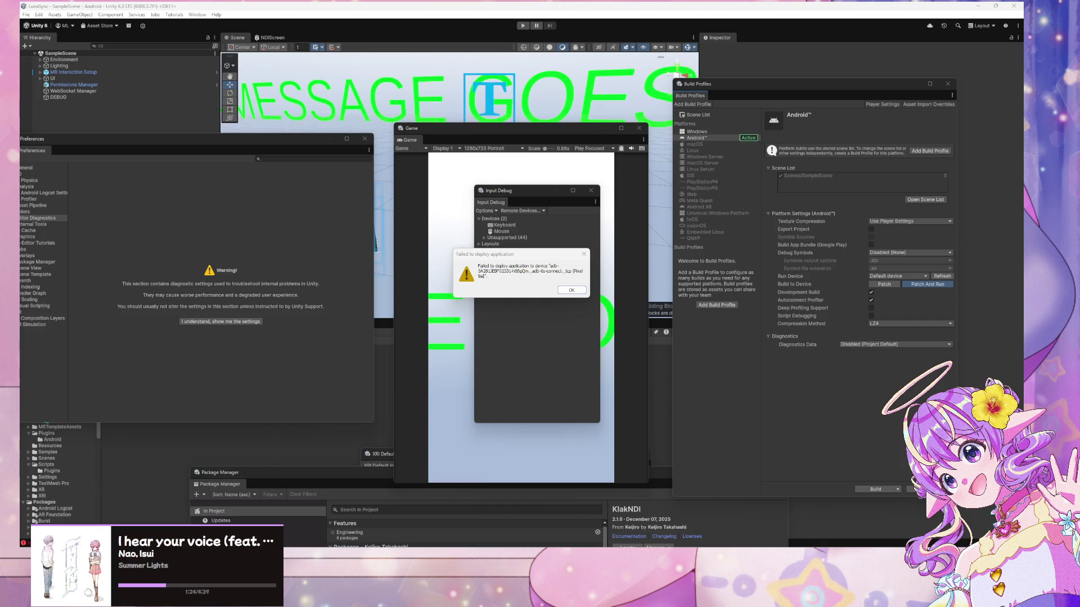
left_click(564, 291)
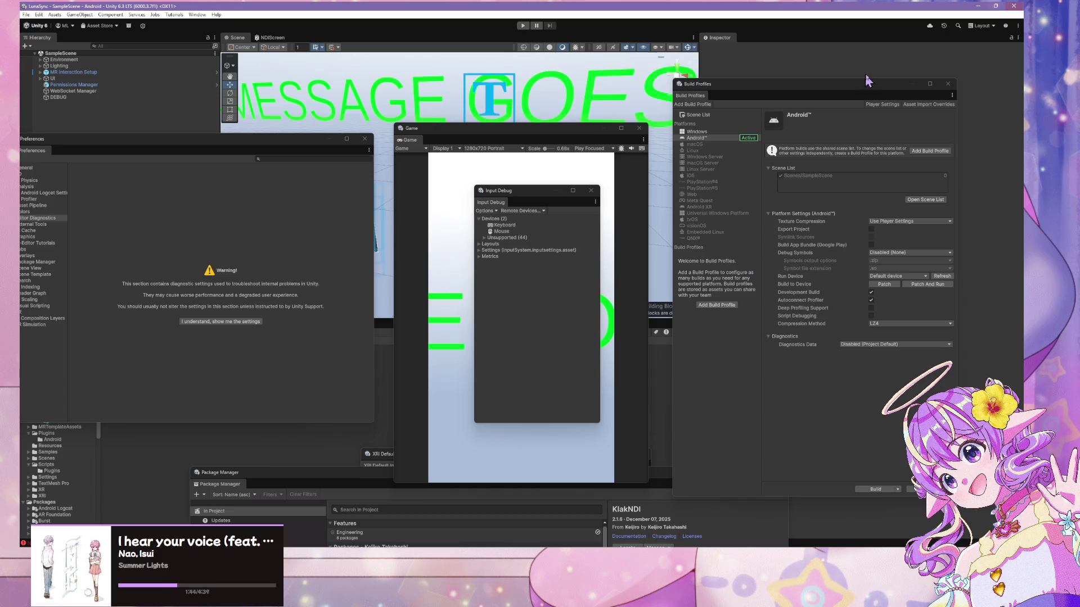
Uncheck Autoconnect Profiler and run Patch And Run on the Android device again
left_click(871, 300)
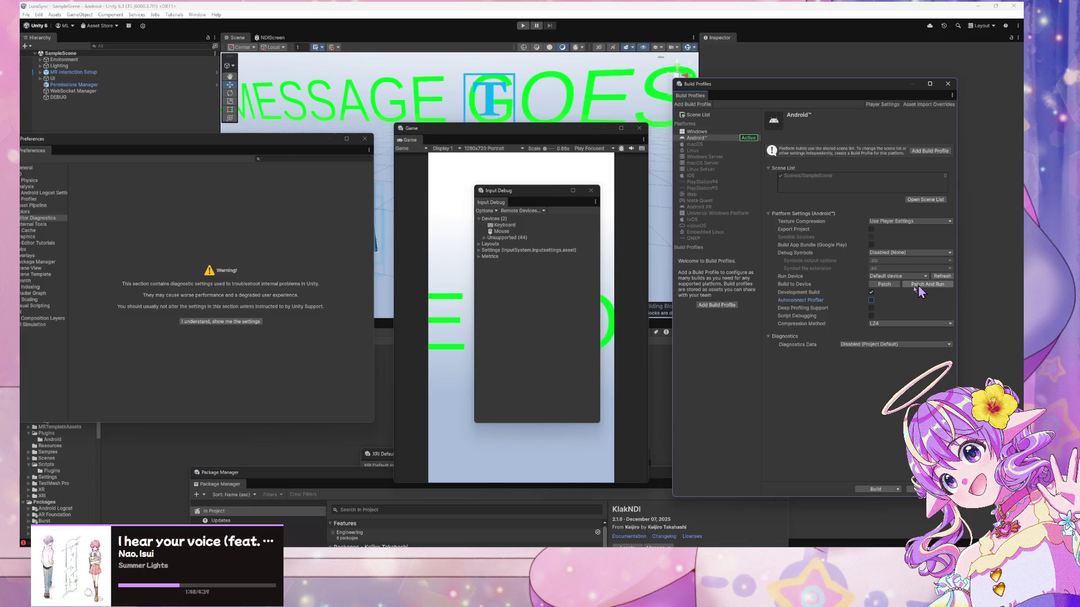
left_click(927, 285)
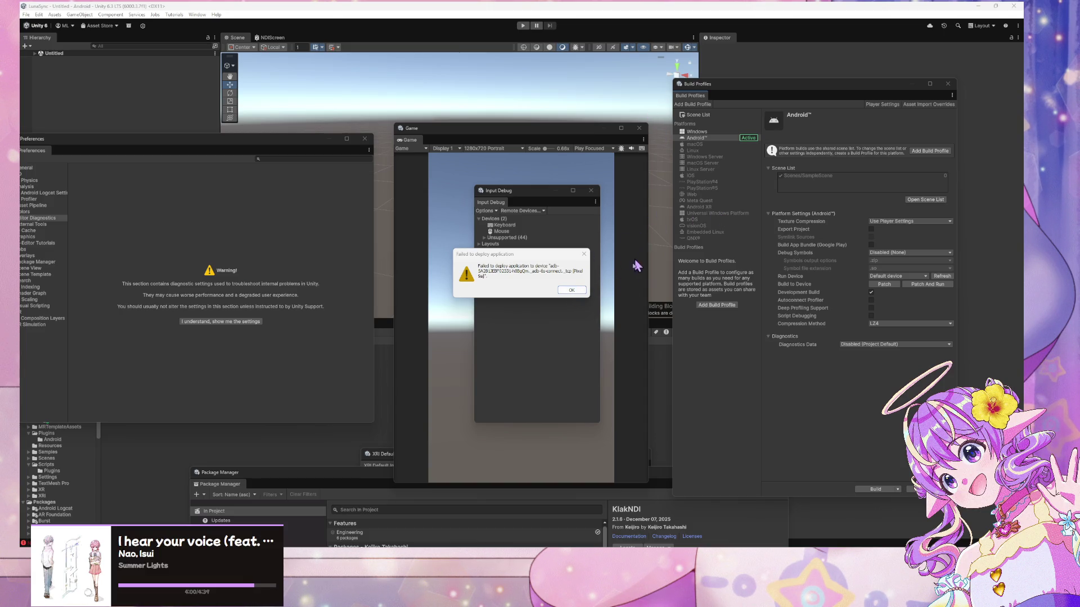
triple_click(521, 276)
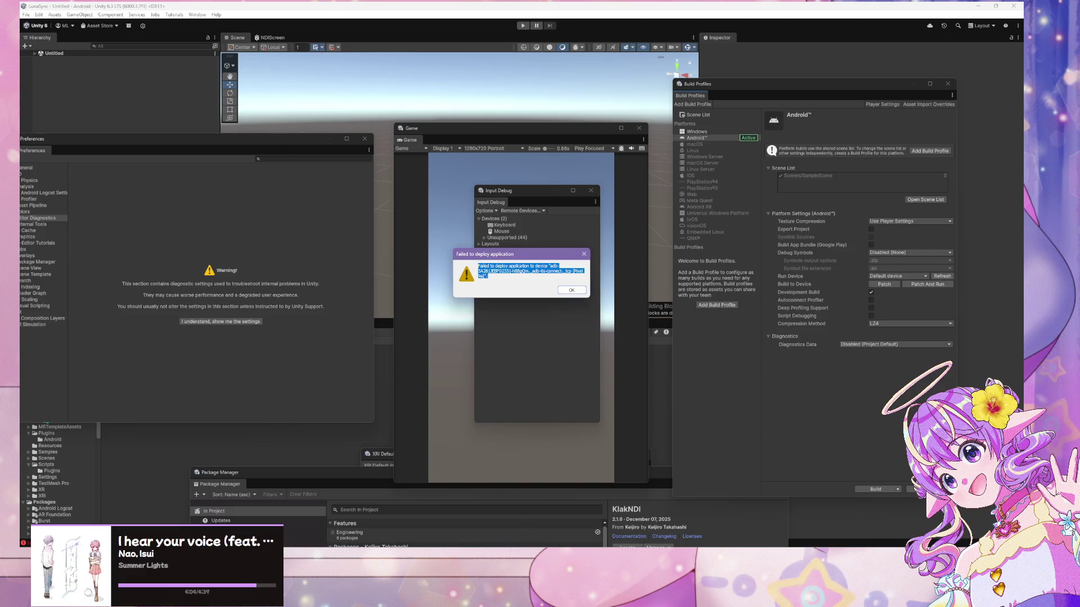
left_click(568, 537)
left_click(568, 537)
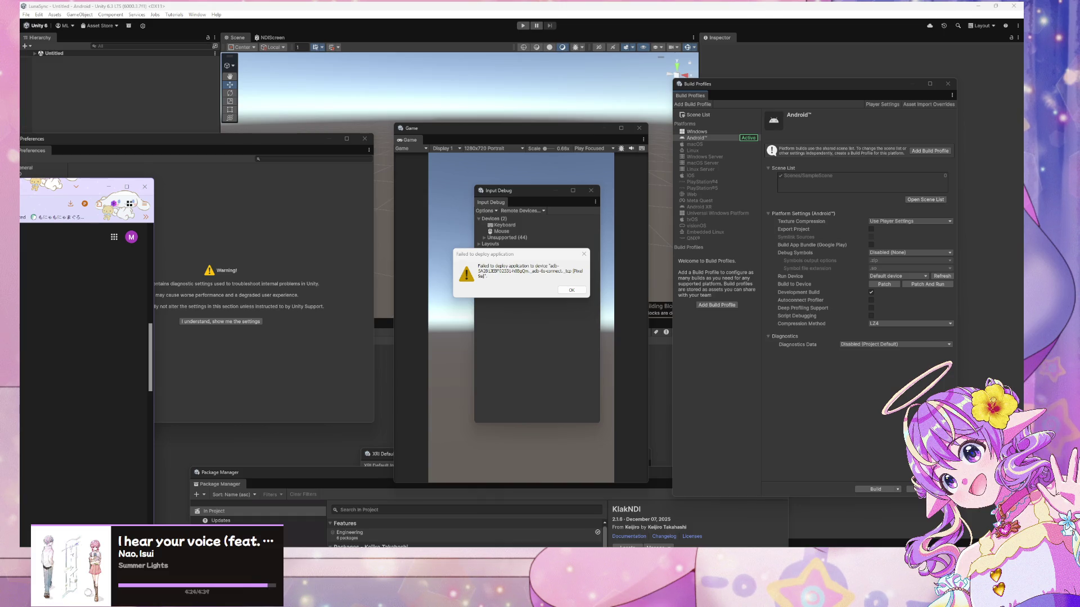
Dismiss the deploy error, move the Game view right, and select the Android device under Remote Devices
left_click(571, 290)
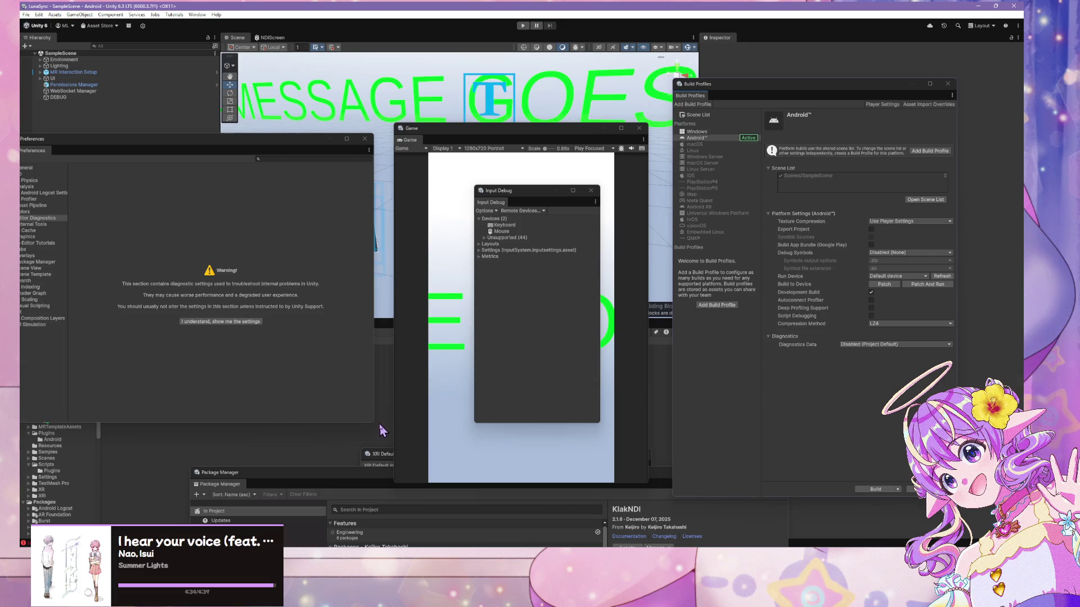
left_click_drag(545, 138, 850, 98)
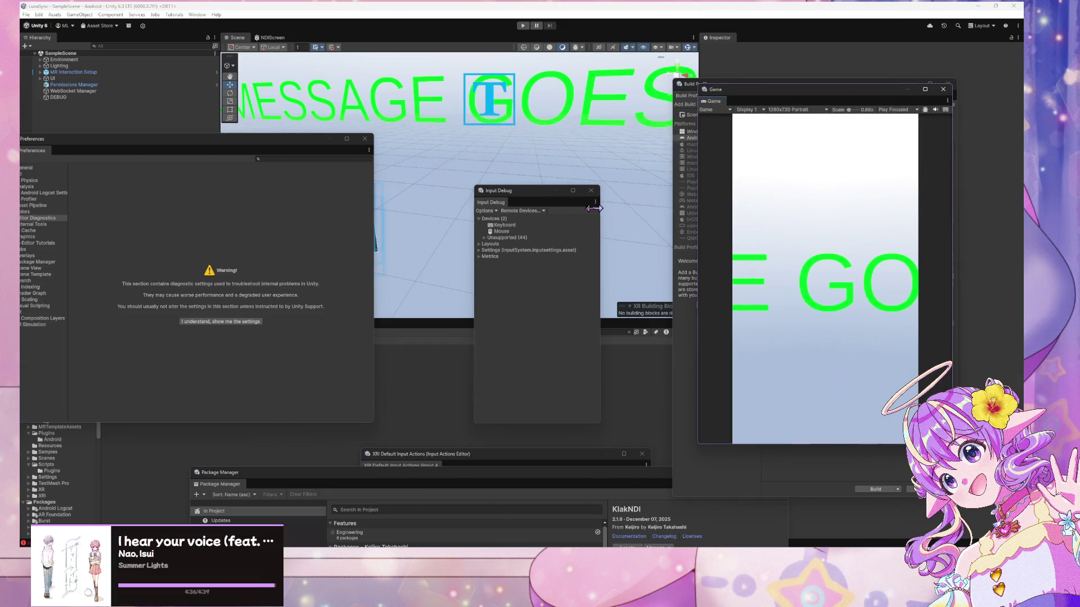
left_click(539, 217)
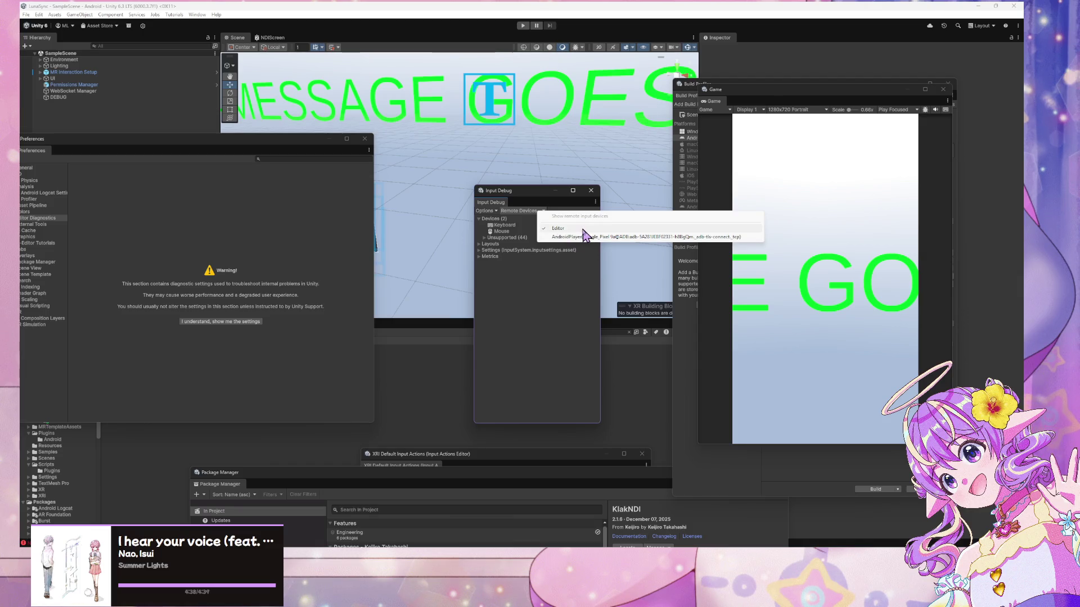
left_click(579, 166)
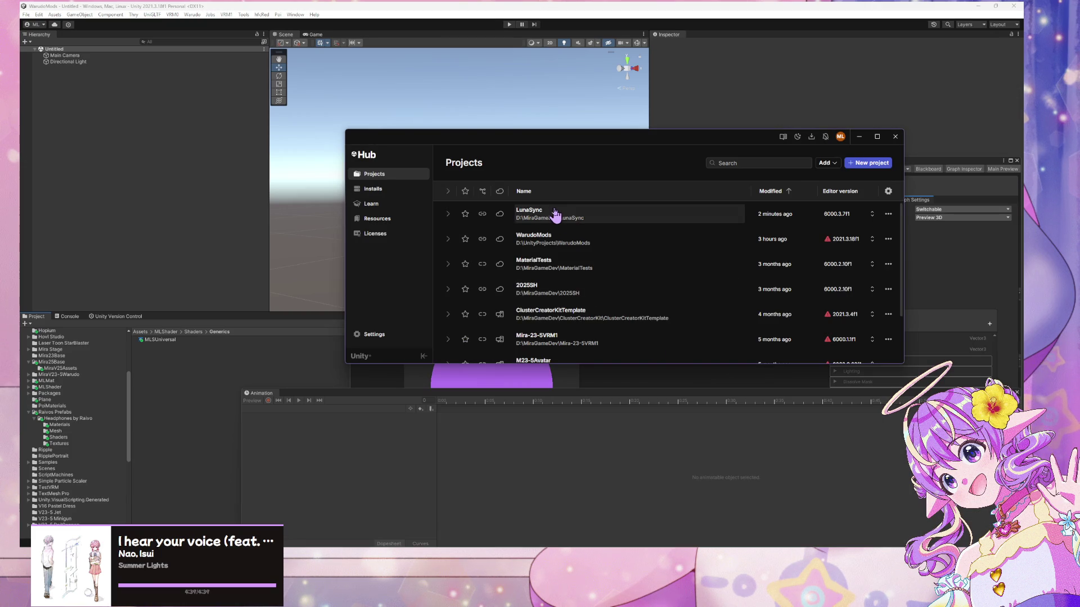
Dismiss Affinity Designer's New Document dialog to get back to the WarudoMods shader graph
left_click(555, 216)
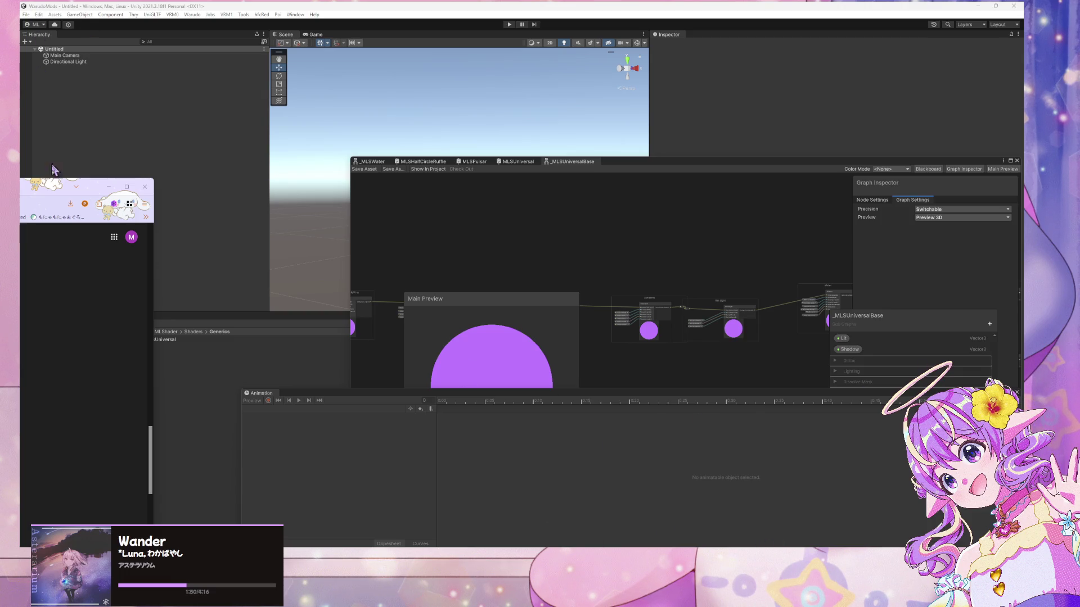
Focus the Unity editor, then search the Start menu for 'unity hub' to find Unity Hub
key("alt+Tab")
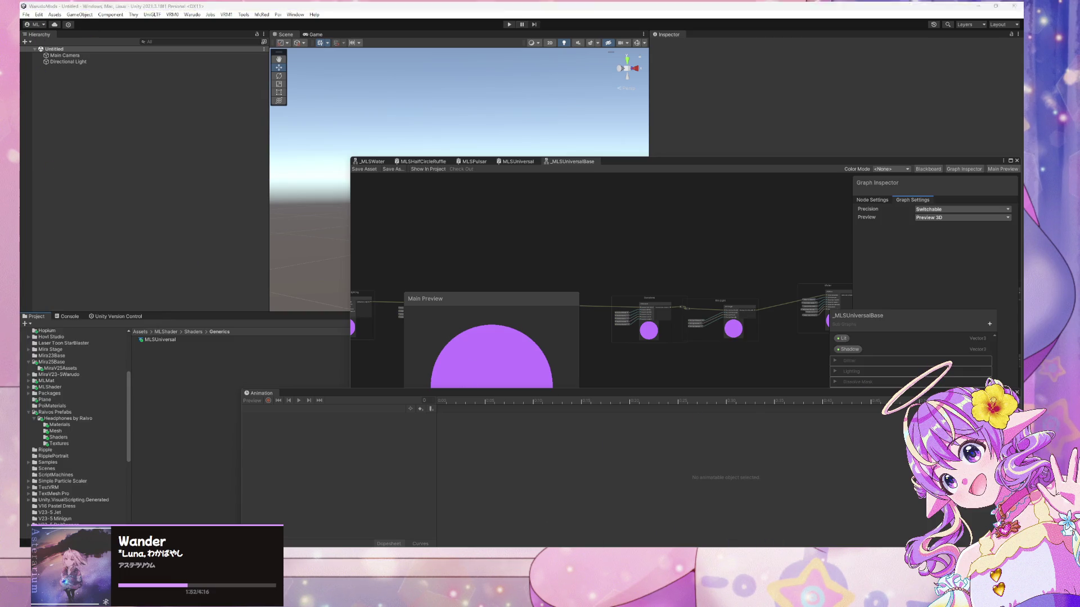
key("alt+Tab")
key("alt+Tab")
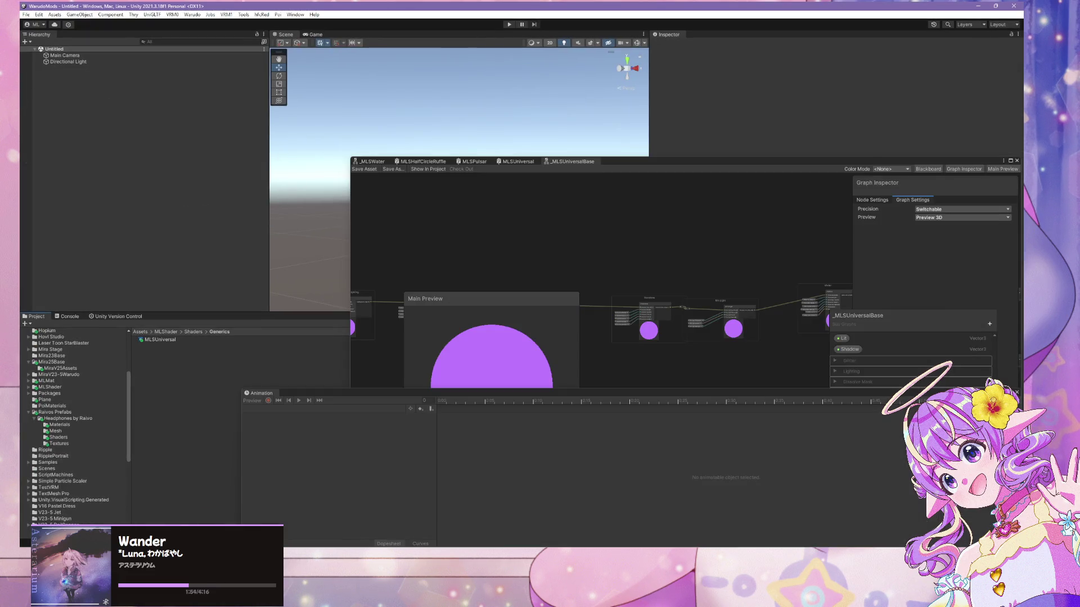
key("super")
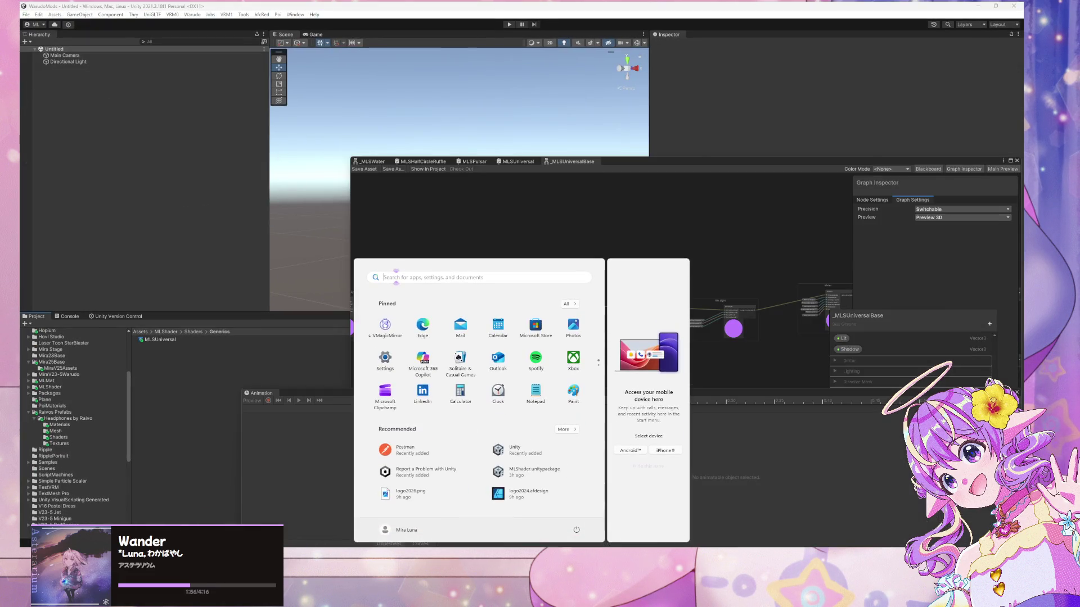
type("unity hub")
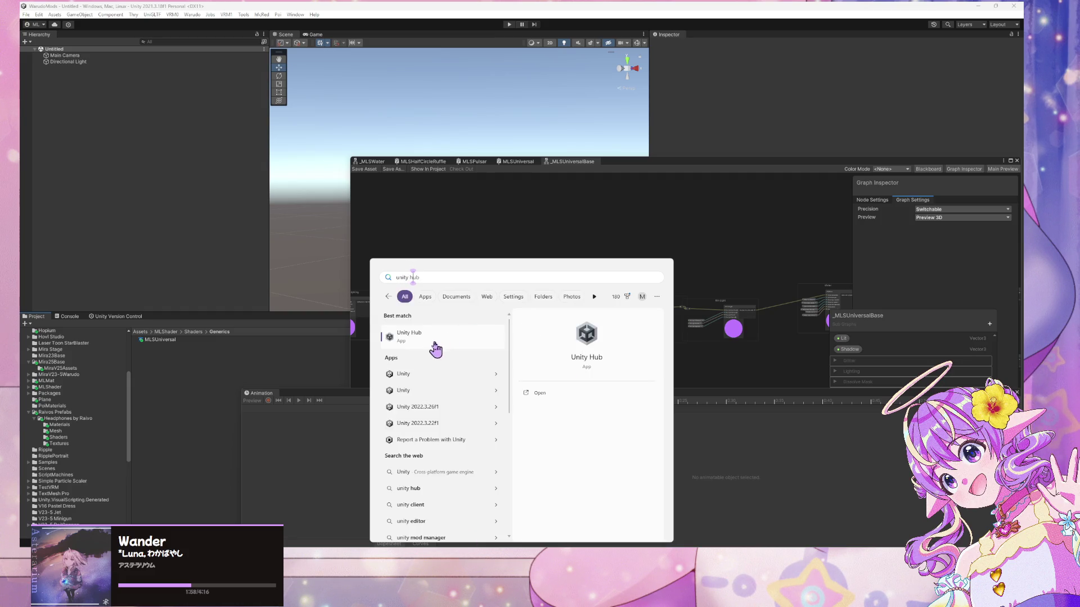
Launch Unity Hub and open the LunaSync project from its Projects list
left_click(429, 339)
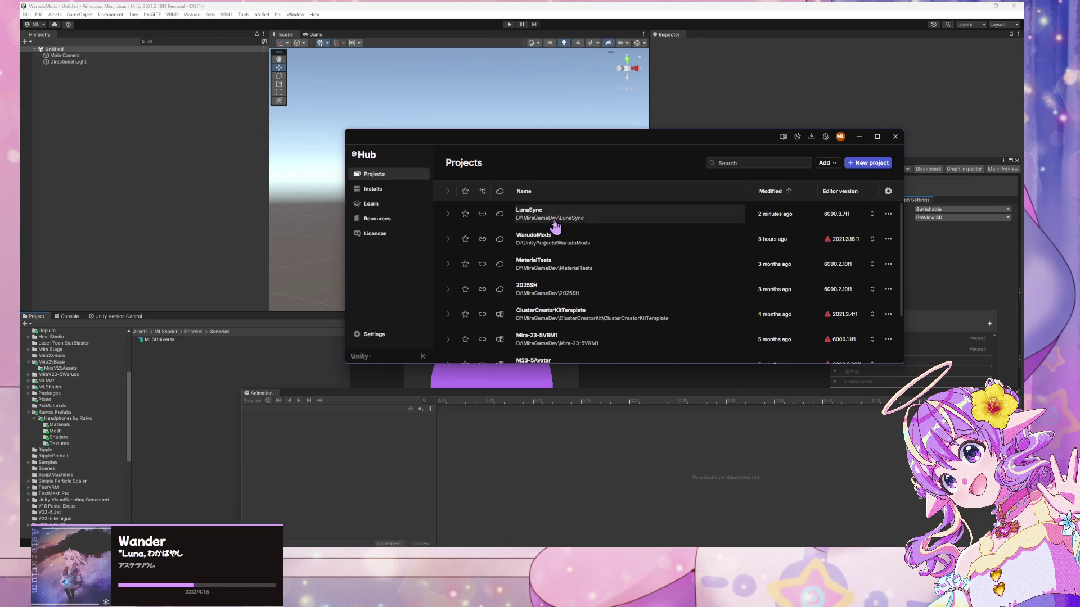
left_click(551, 220)
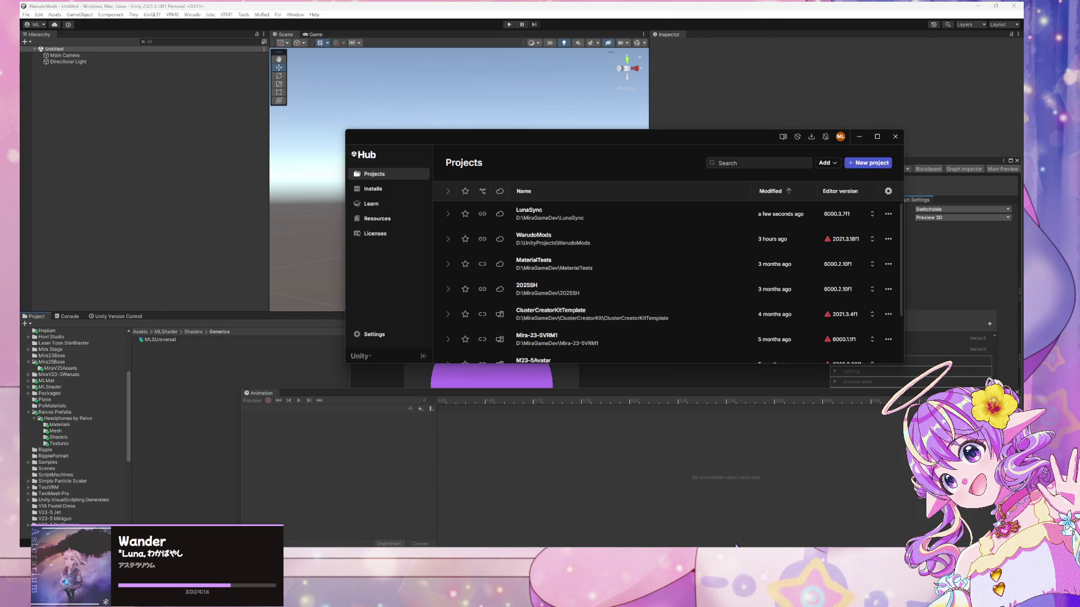
left_click(544, 466)
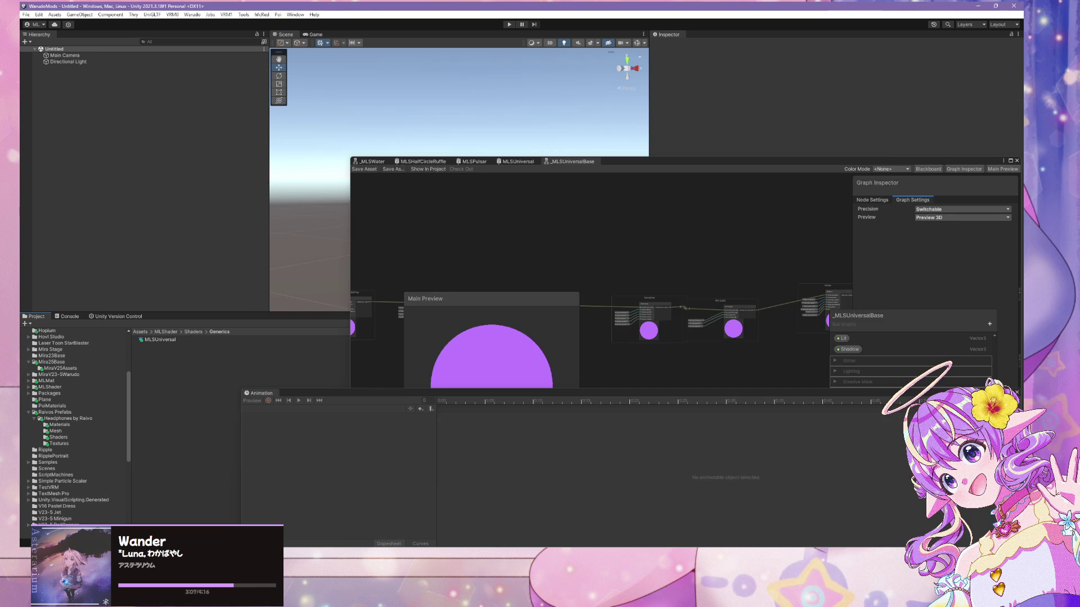
Move the Animation window up out of the way and bring the shader graph forward
mouse_move(747, 605)
mouse_move(787, 523)
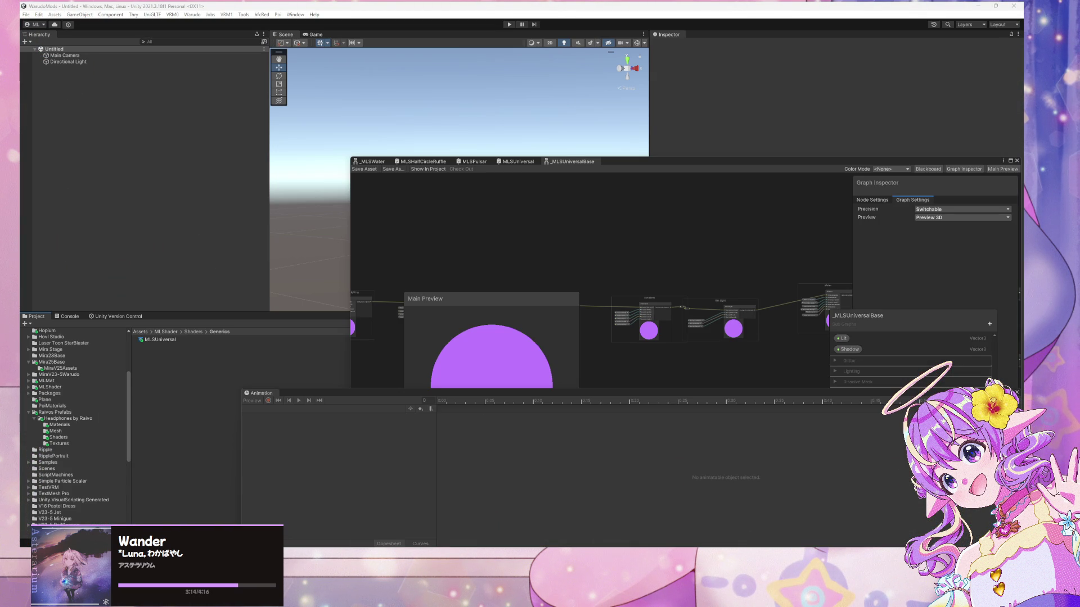
mouse_move(488, 394)
left_mouse_down()
mouse_move(425, 142)
mouse_move(433, 119)
left_mouse_up()
left_click(667, 361)
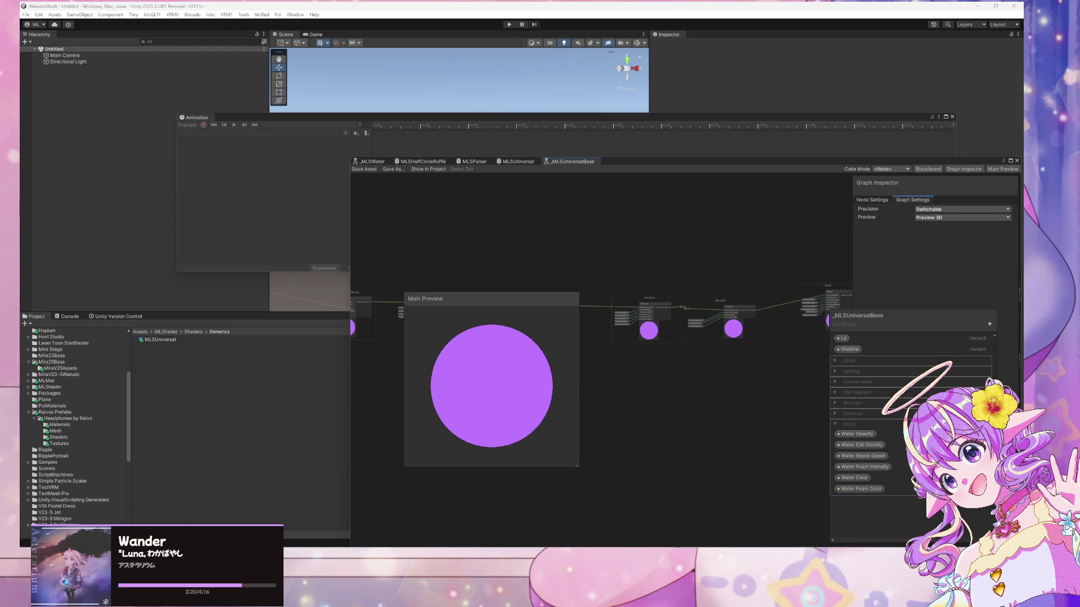
Switch from the WarudoMods editor to the LunaSync Unity editor window
key("alt+Tab")
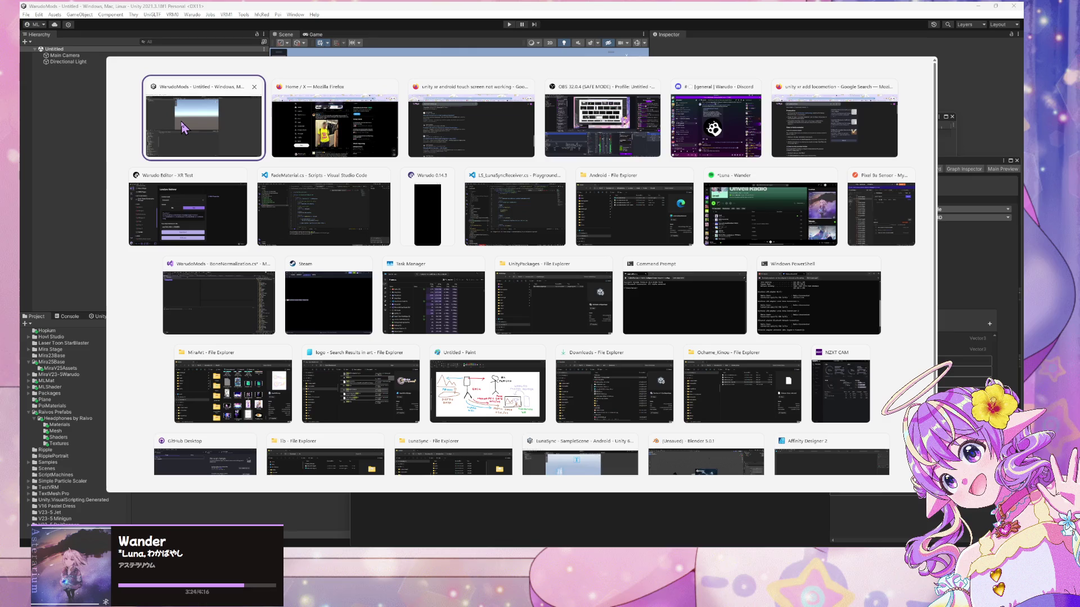
scroll(270, 269, "down", 1)
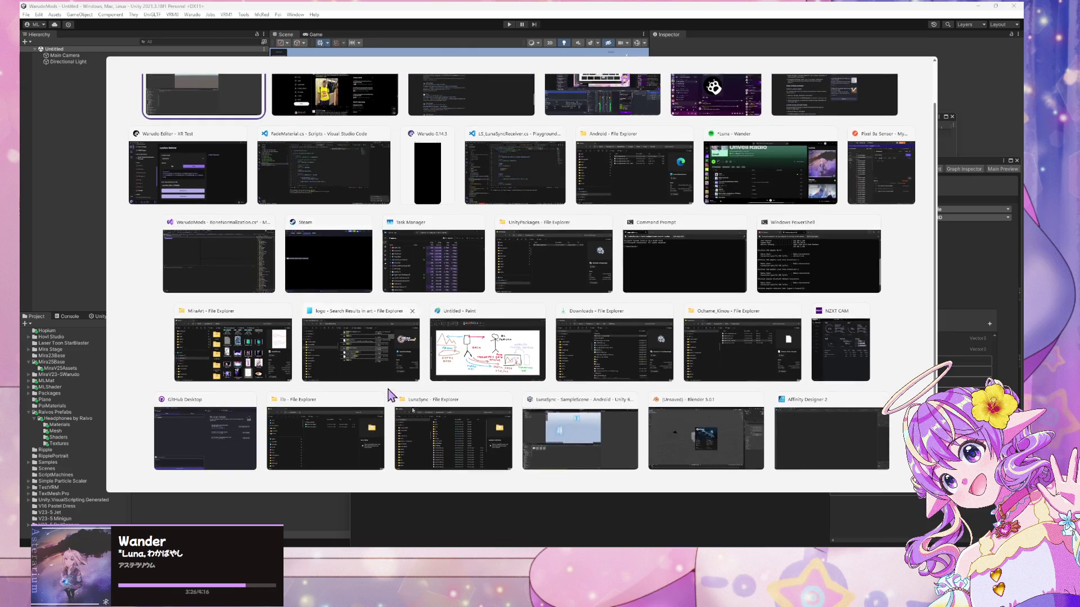
key("Escape")
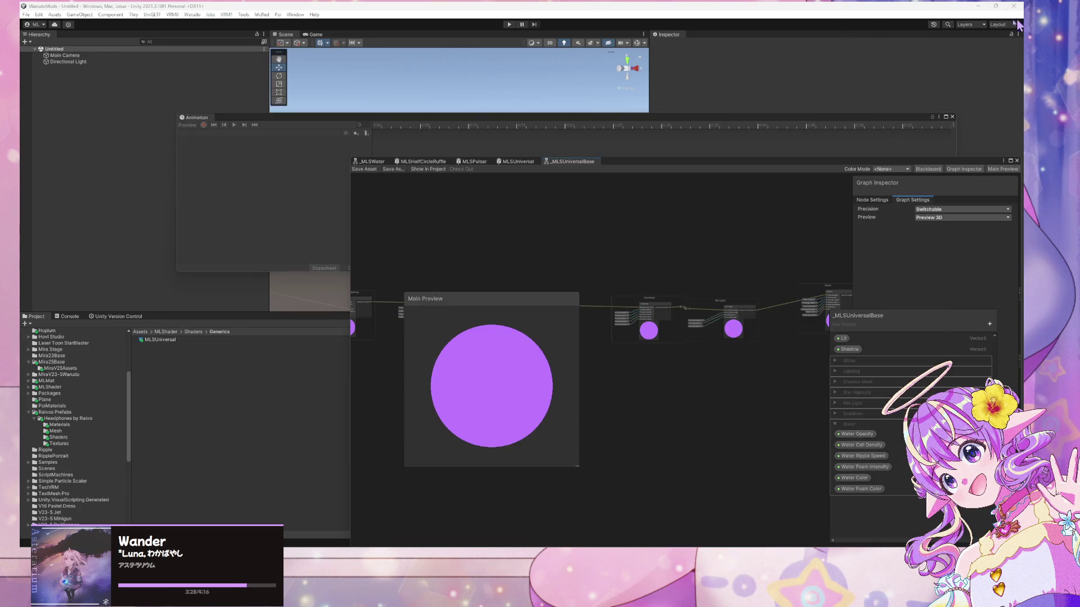
left_click(979, 7)
left_click(977, 6)
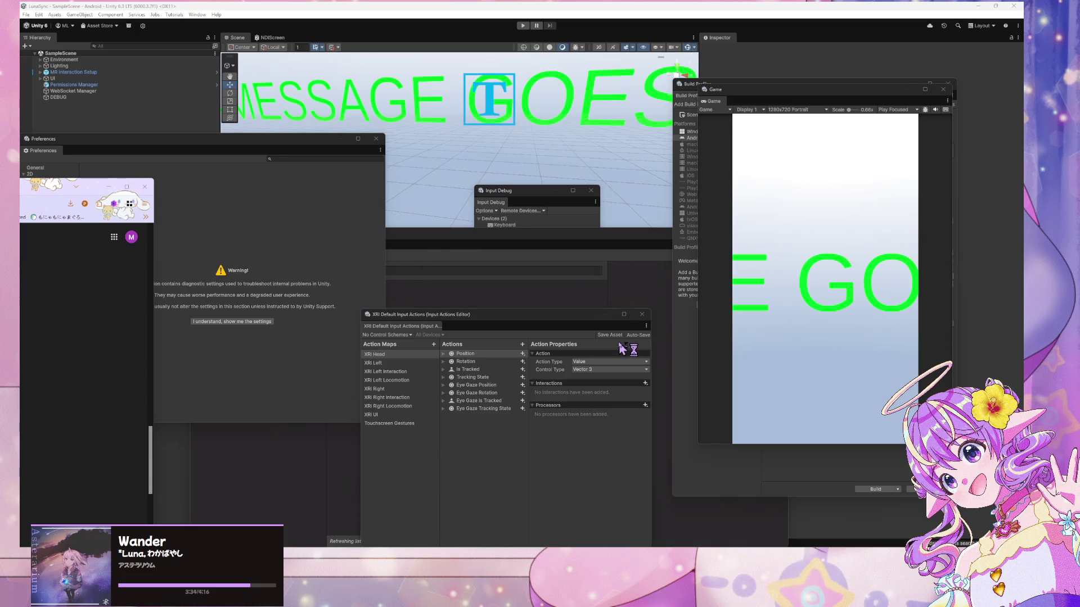
Try Patch And Run from Build Profiles and dismiss the no-Android-devices warning
left_click(26, 14)
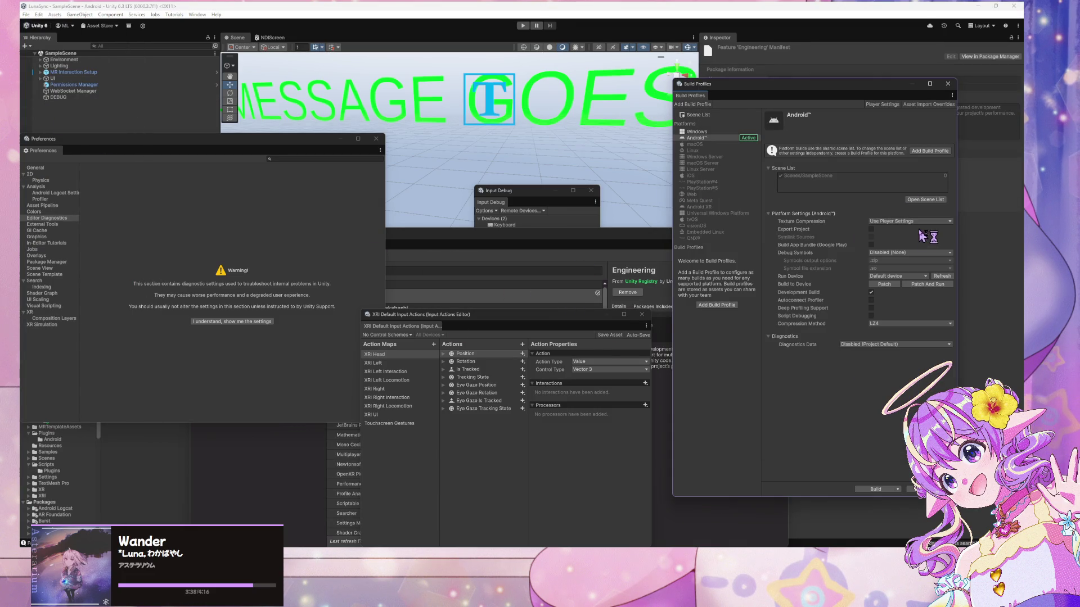
left_click(937, 285)
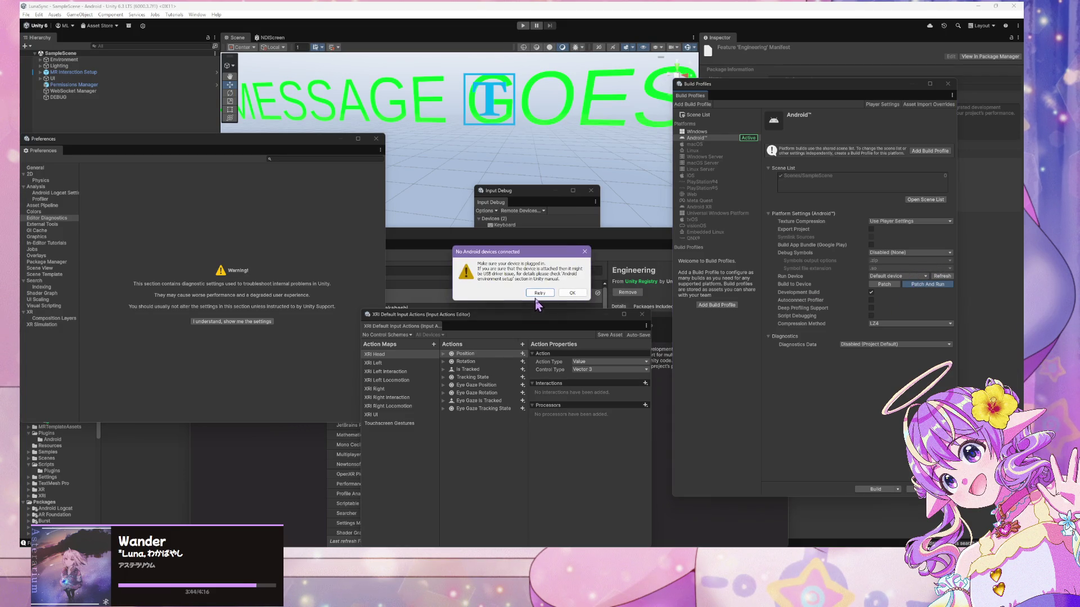
left_click(572, 293)
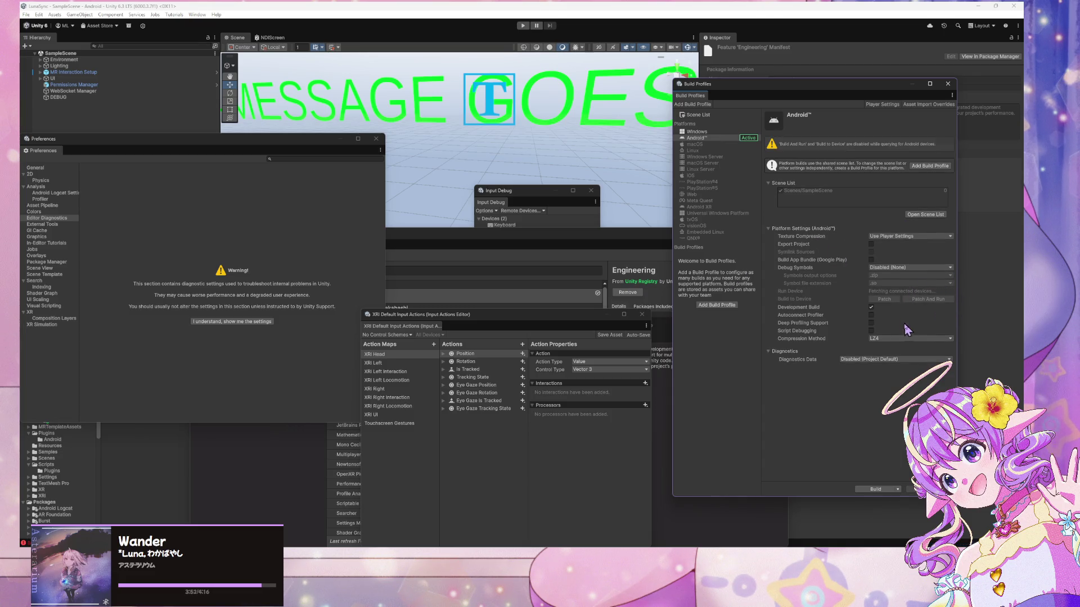
left_click(913, 277)
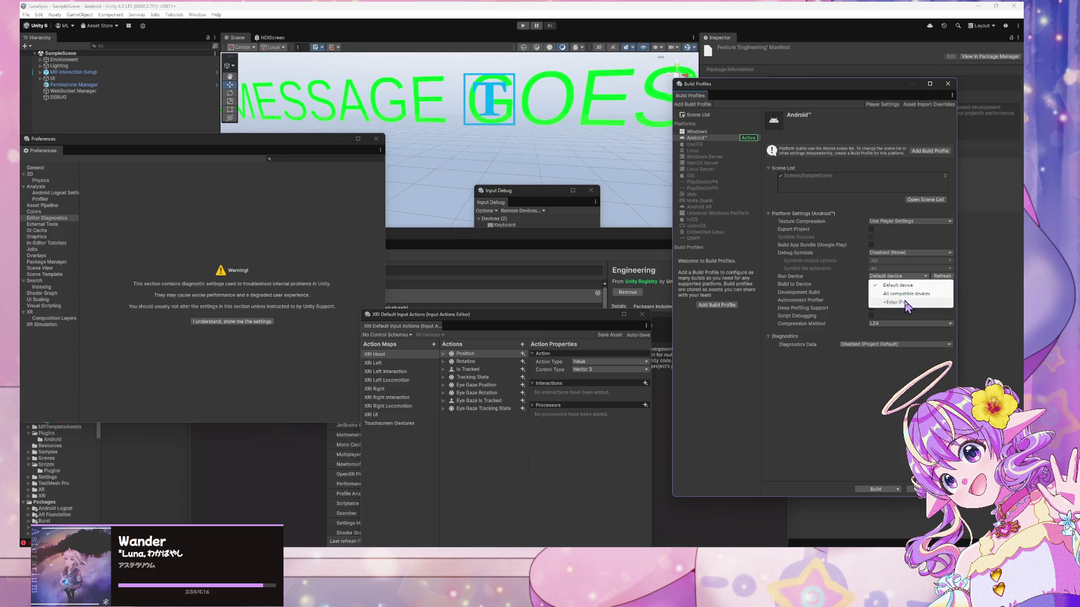
left_click(912, 319)
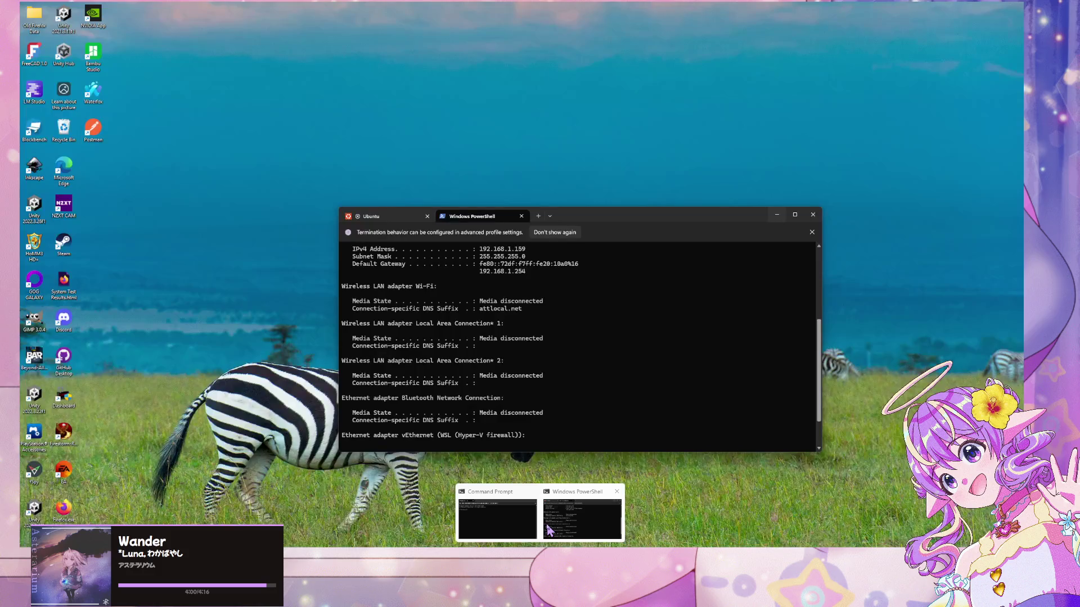
Check the network address in the terminal and in Postman's request URL
left_click(550, 523)
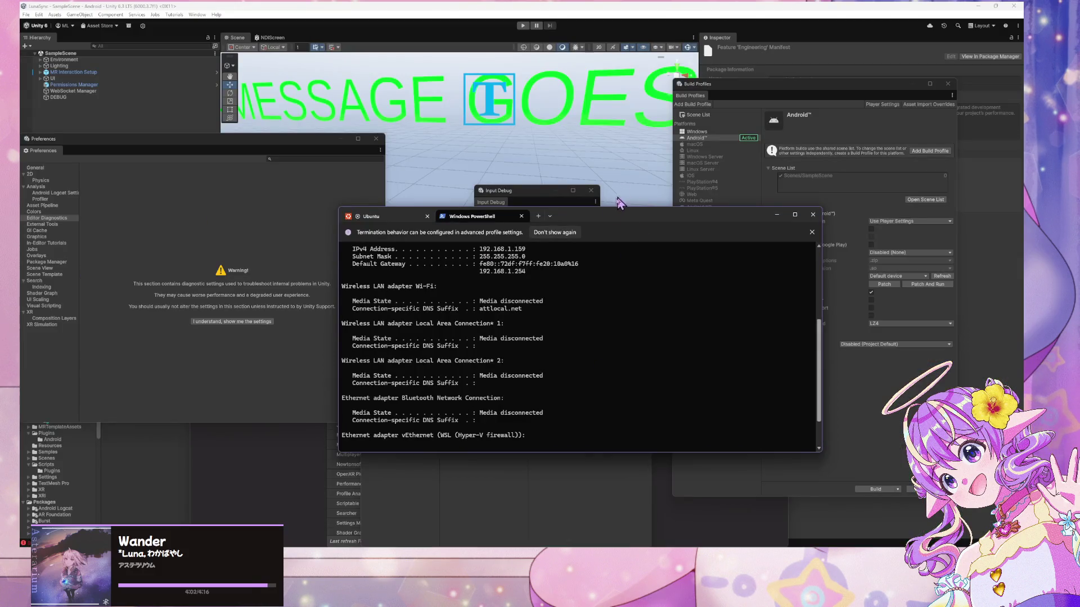
key("super+Down")
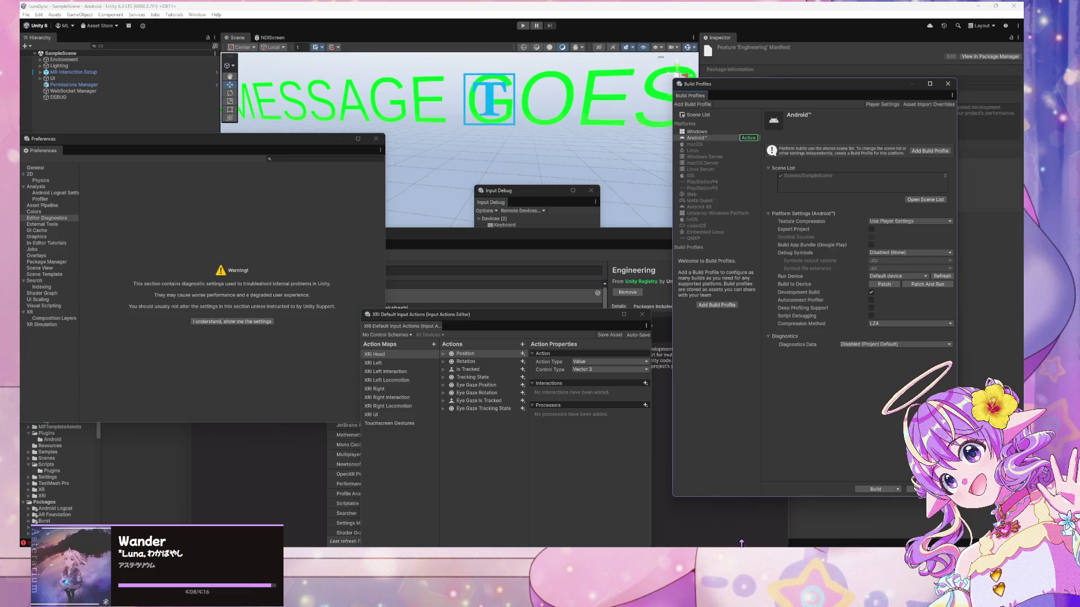
key("alt+Tab")
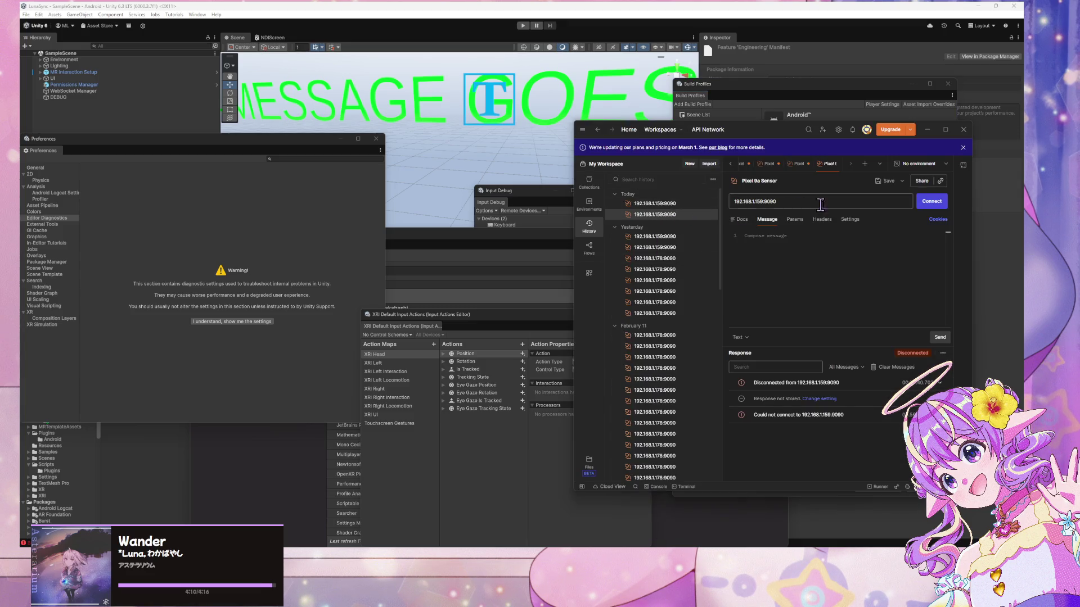
double_click(763, 202)
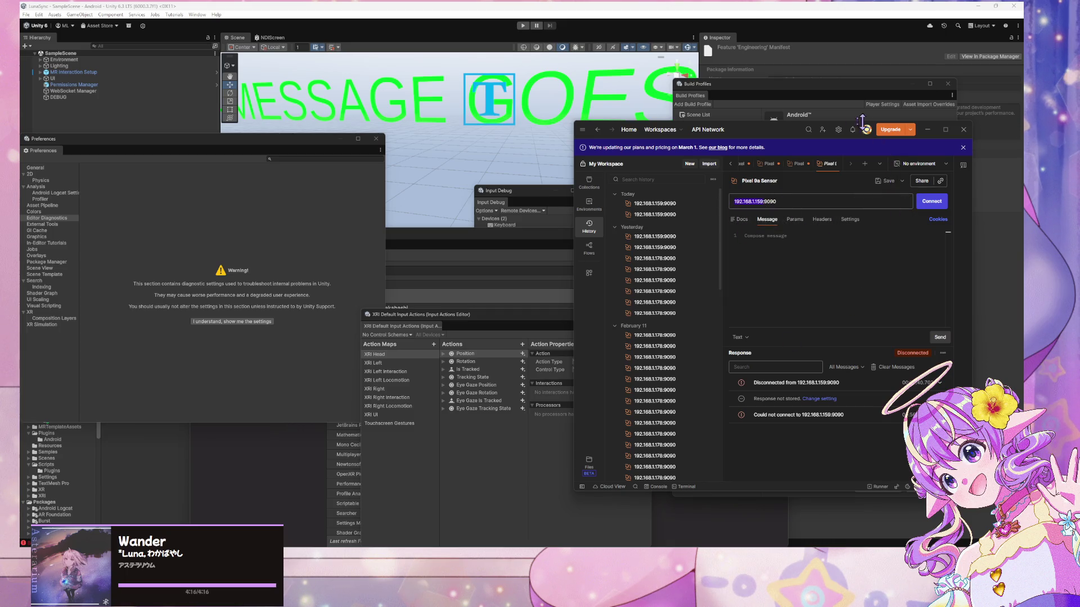
mouse_move(771, 135)
left_mouse_down()
mouse_move(722, 157)
mouse_move(436, 211)
left_mouse_up()
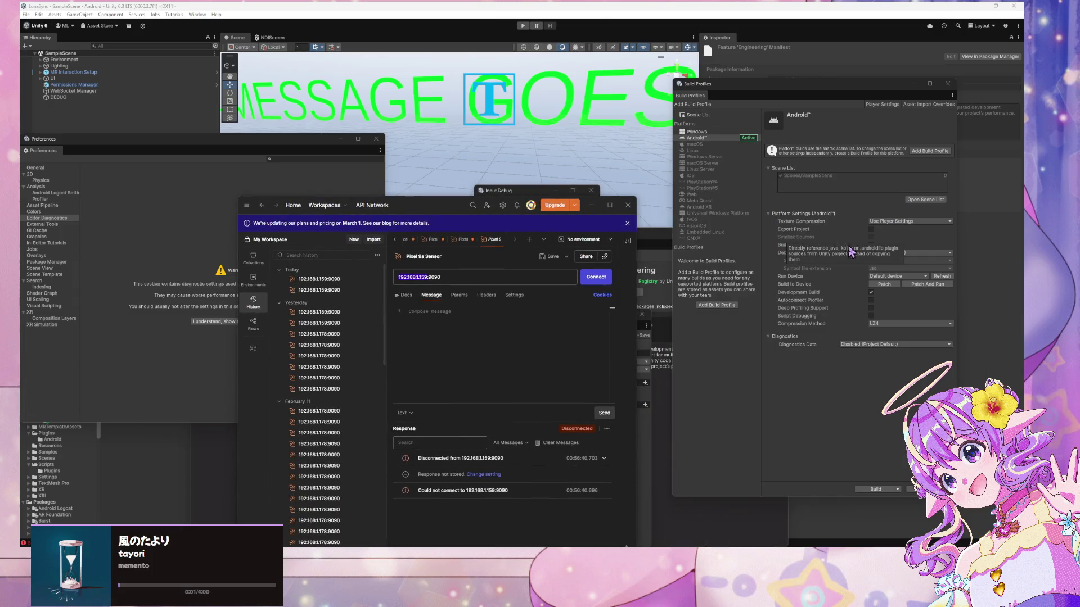
Choose <Enter IP> as Unity's run device and copy the host and port from Warudo's WebSocket URL
left_click(922, 276)
left_click(896, 310)
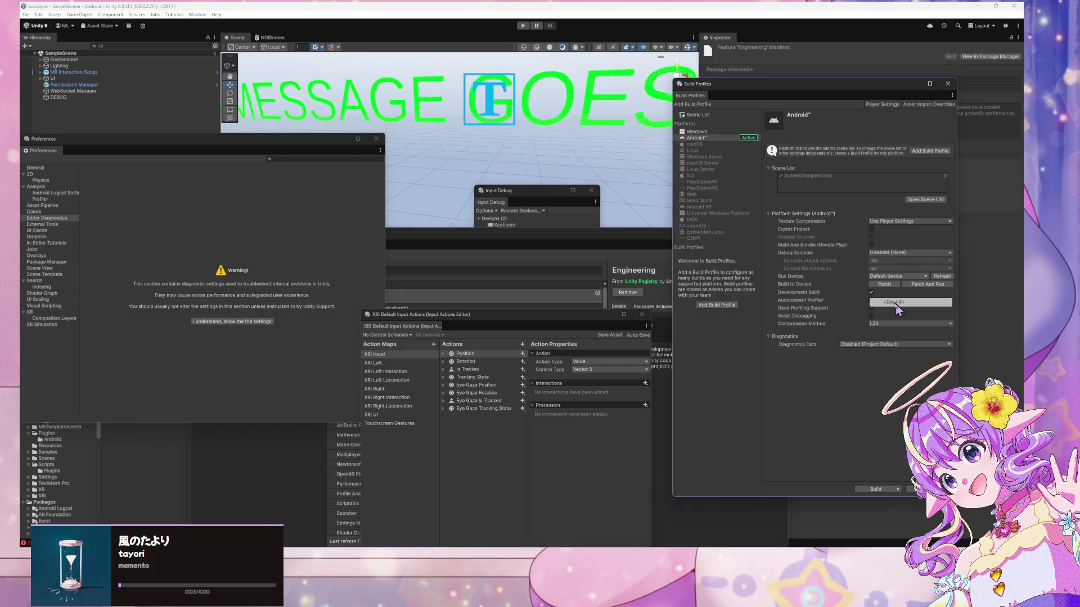
key("alt+Tab")
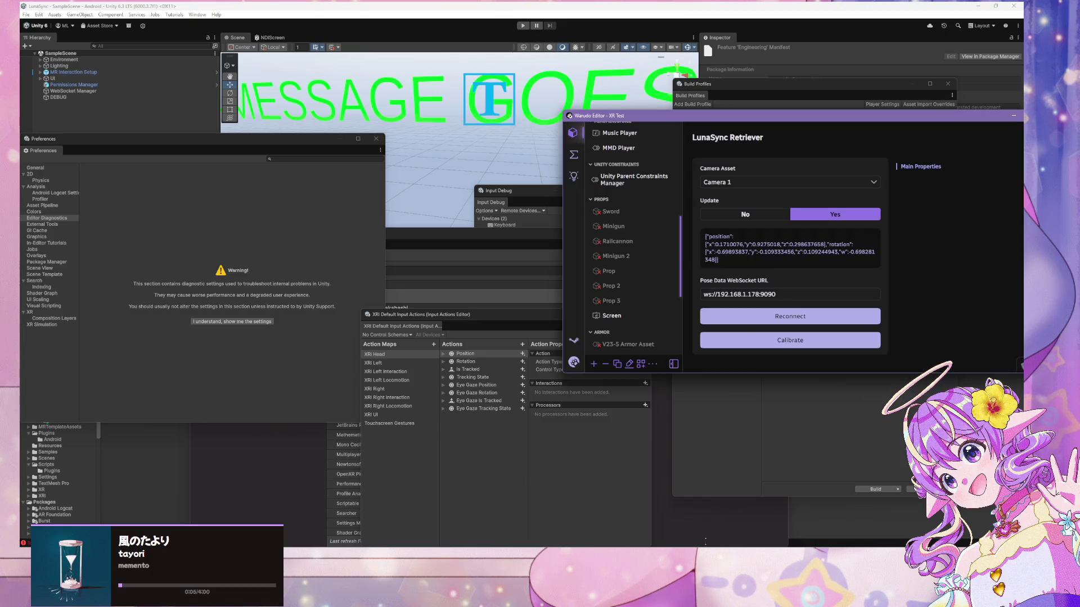
left_click(759, 294)
left_click_drag(717, 294, 777, 294)
key("ctrl+c")
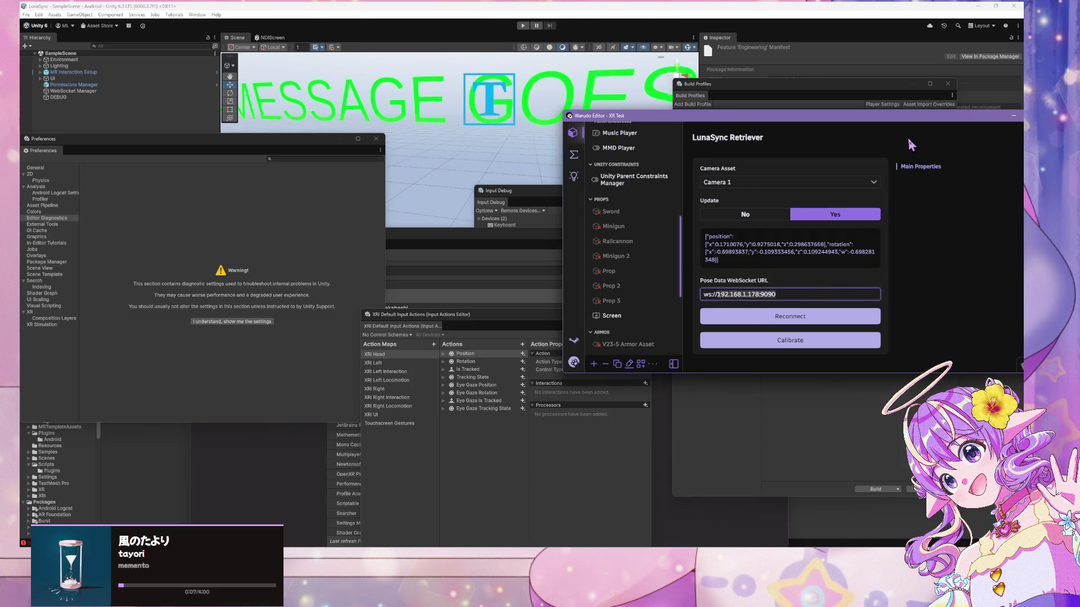
left_click_drag(890, 113, 543, 304)
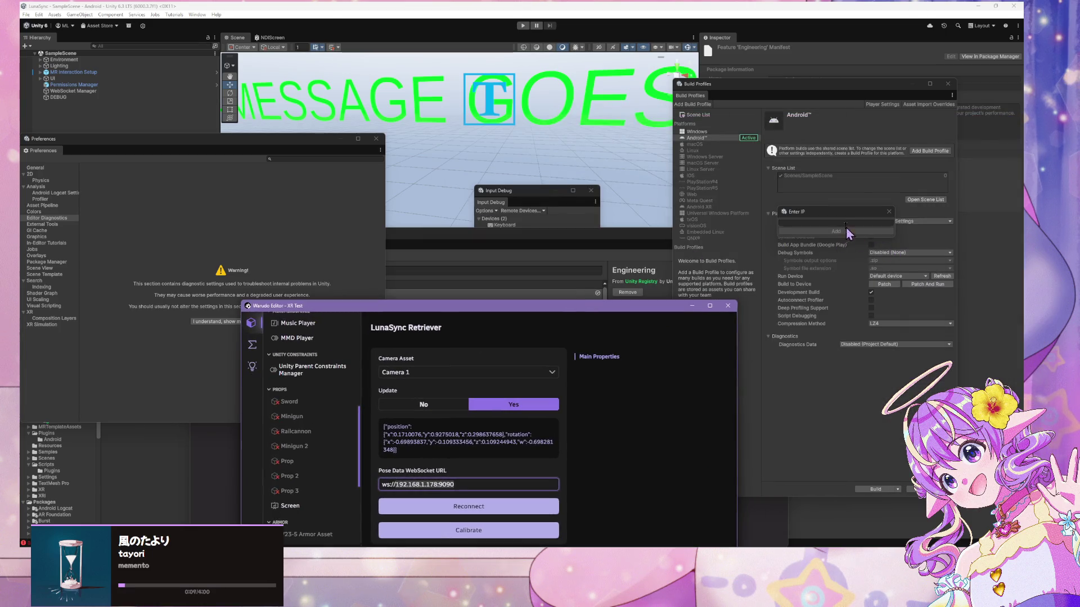
Paste the copied address without its port into the IP field and add it
left_click(848, 224)
key("ctrl+v")
key("BackSpace")
key("BackSpace")
key("BackSpace")
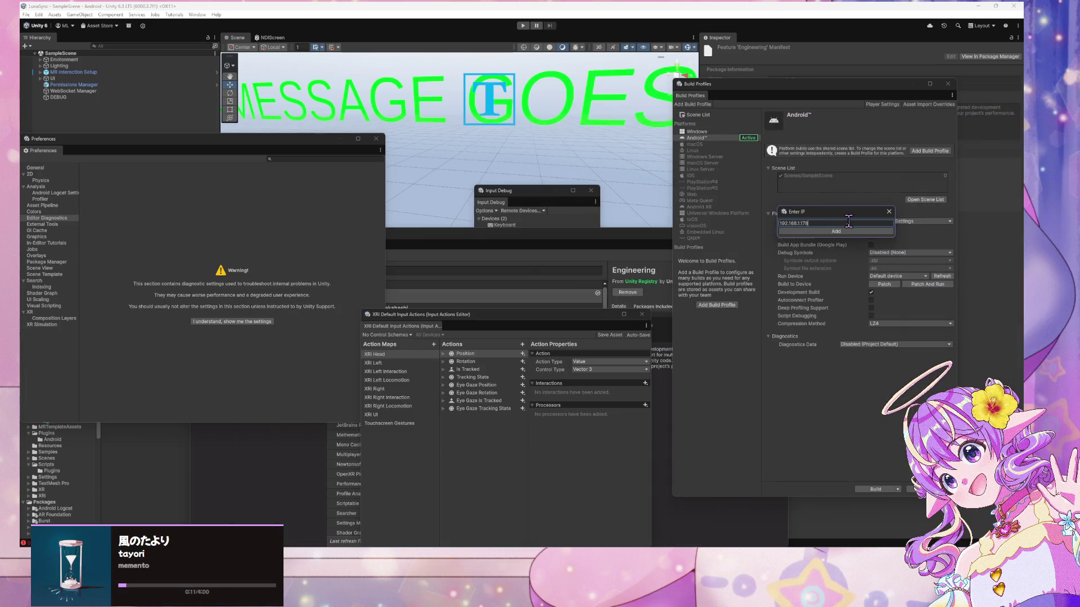
left_click(848, 231)
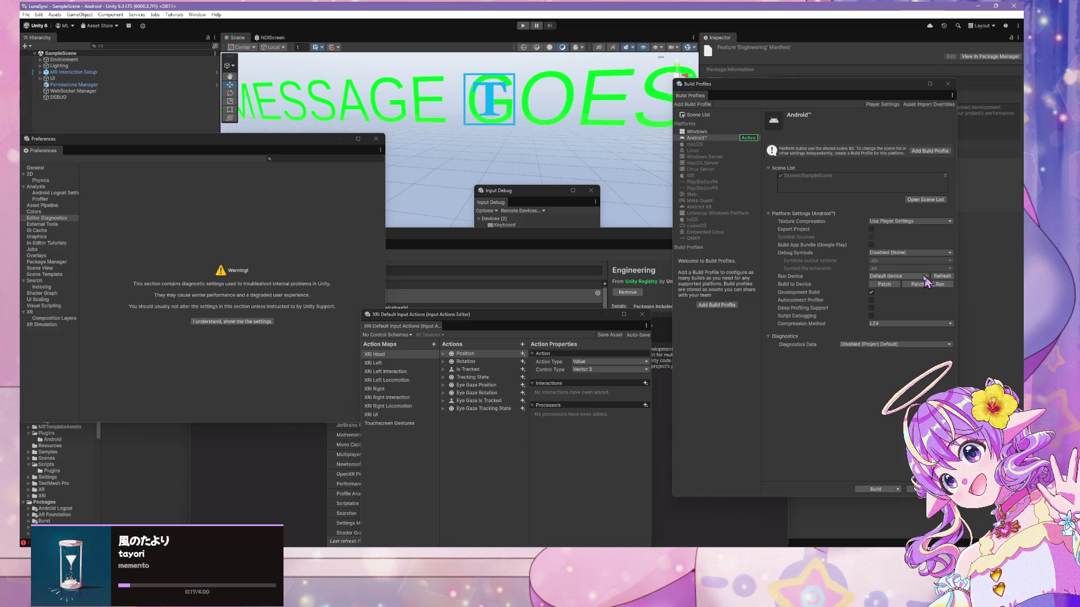
Recheck the run device list, refresh connected devices and retry the build
left_click(925, 277)
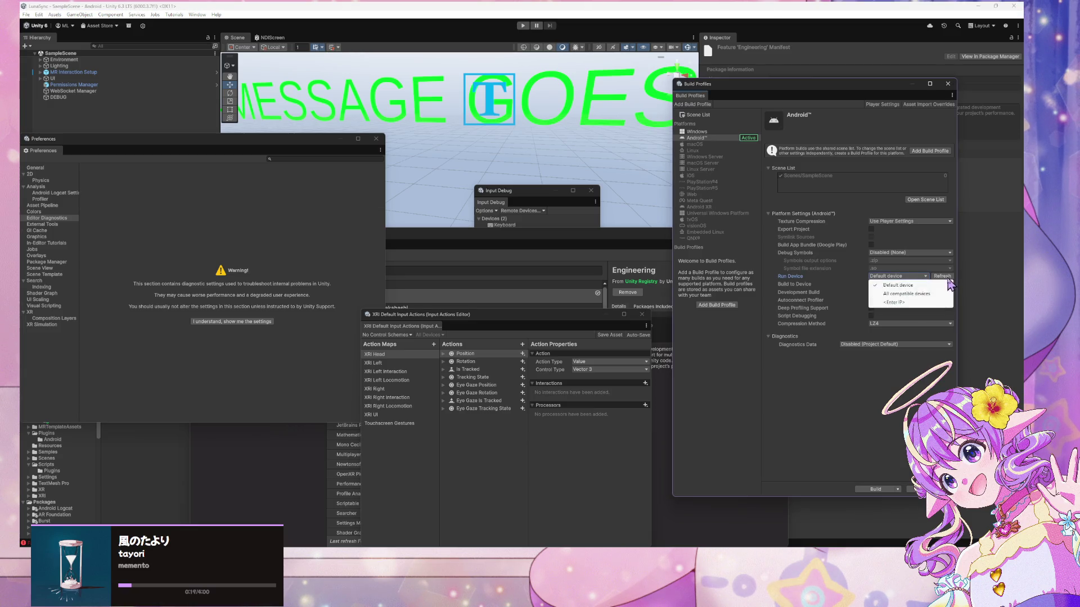
left_click(949, 285)
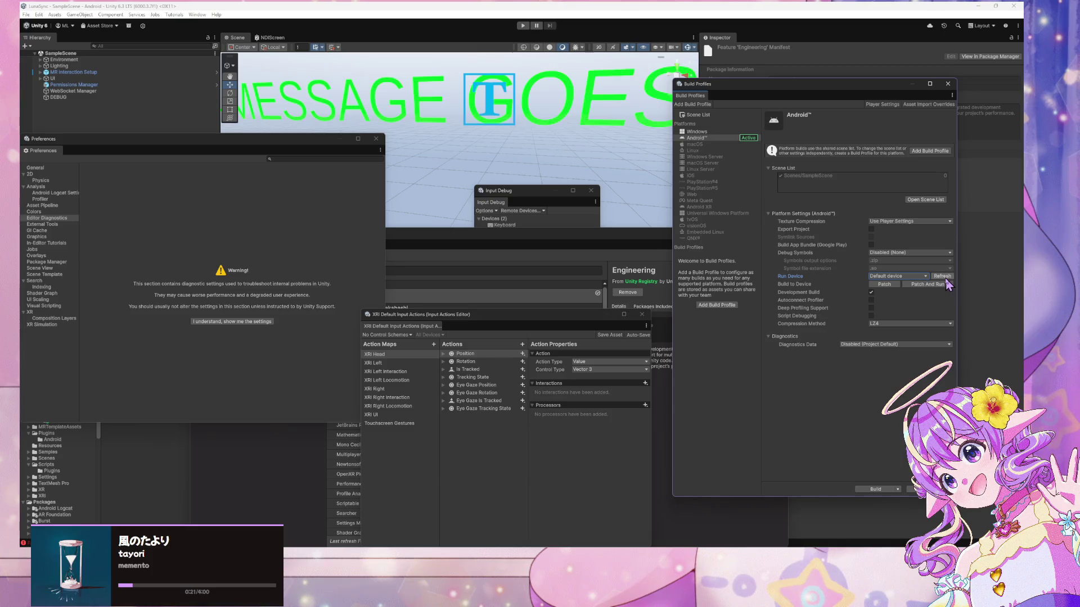
left_click(950, 281)
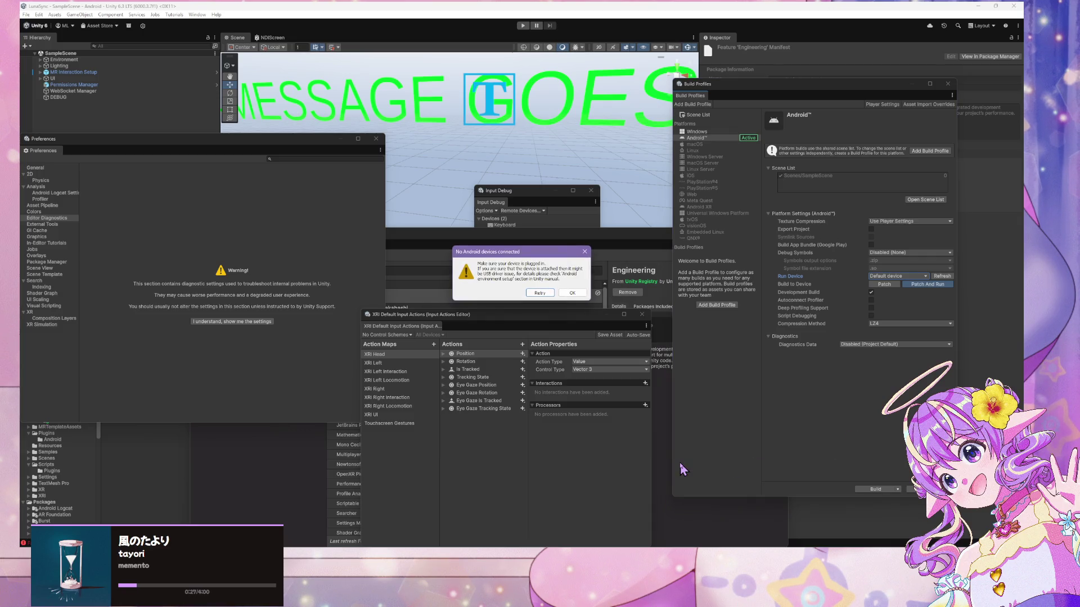
left_click(573, 293)
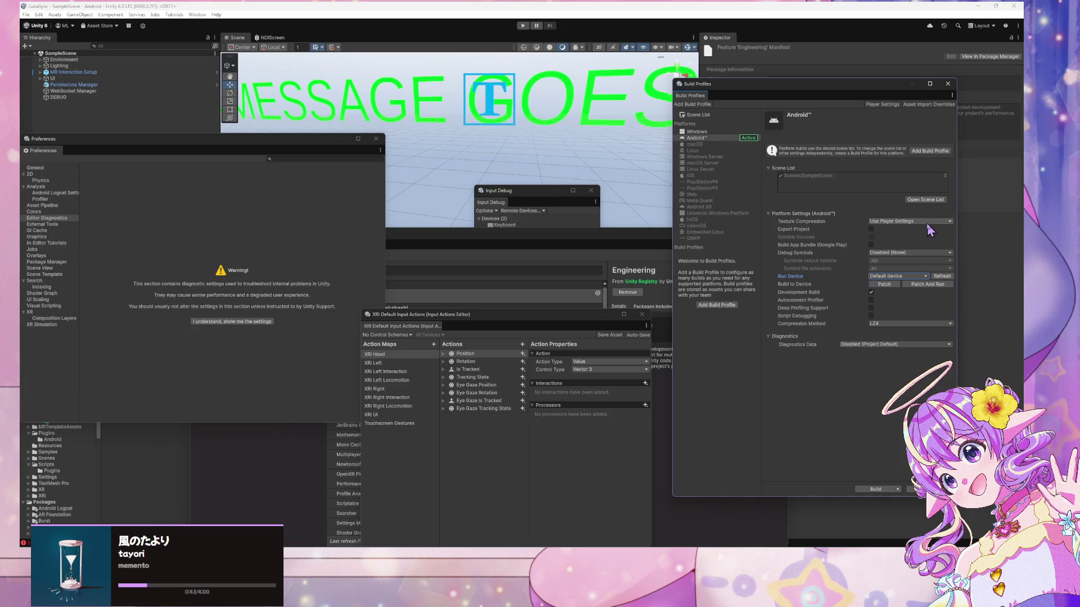
Choose <Enter IP> again and paste the IP address copied from Postman
left_click(907, 278)
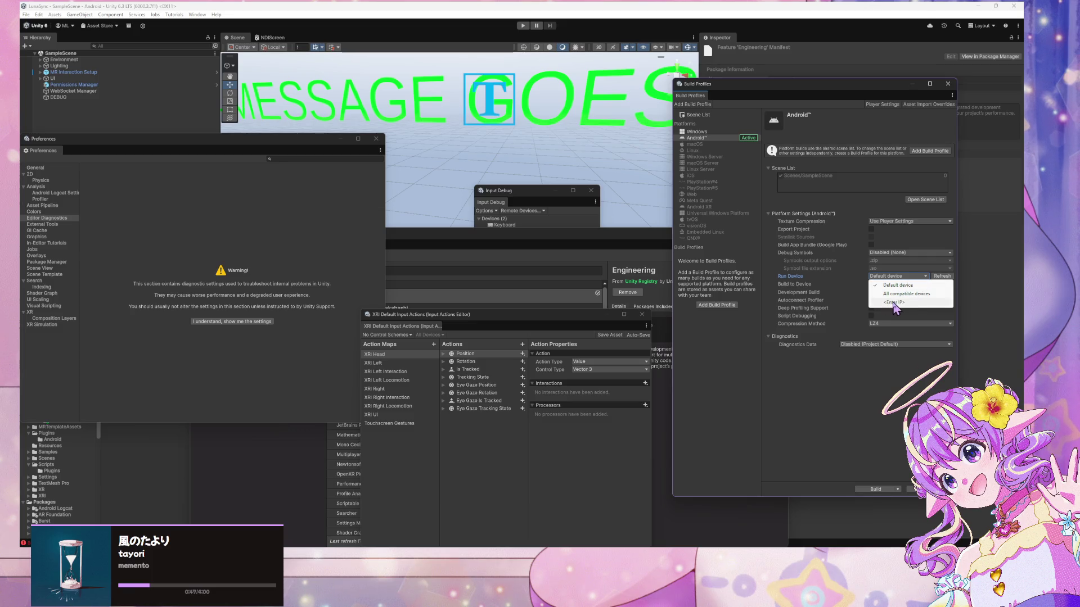
left_click(894, 303)
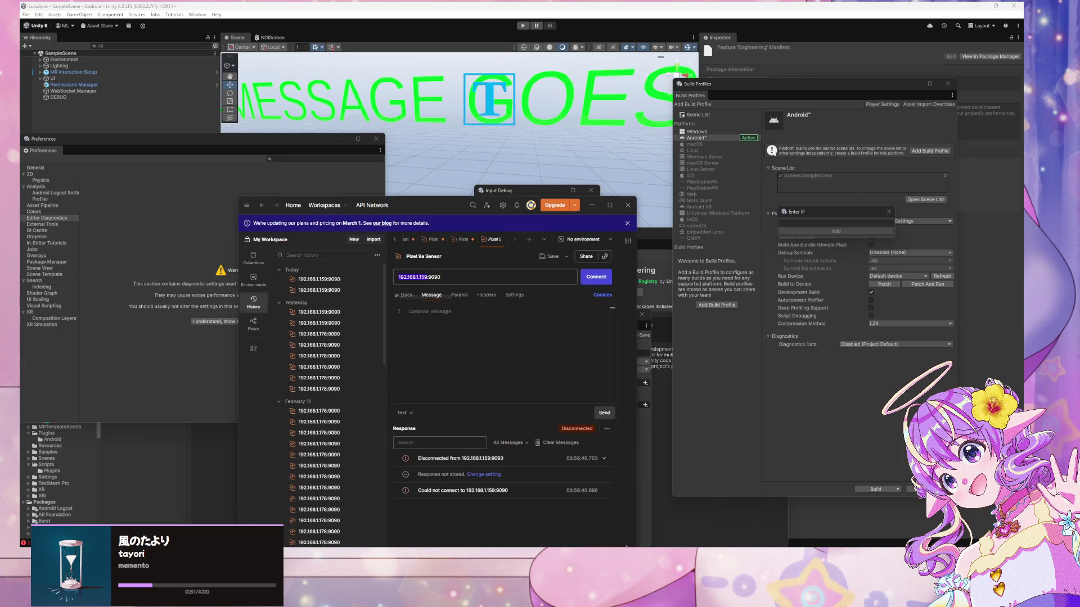
left_click(434, 277)
left_click_drag(433, 276, 428, 277)
right_click(429, 280)
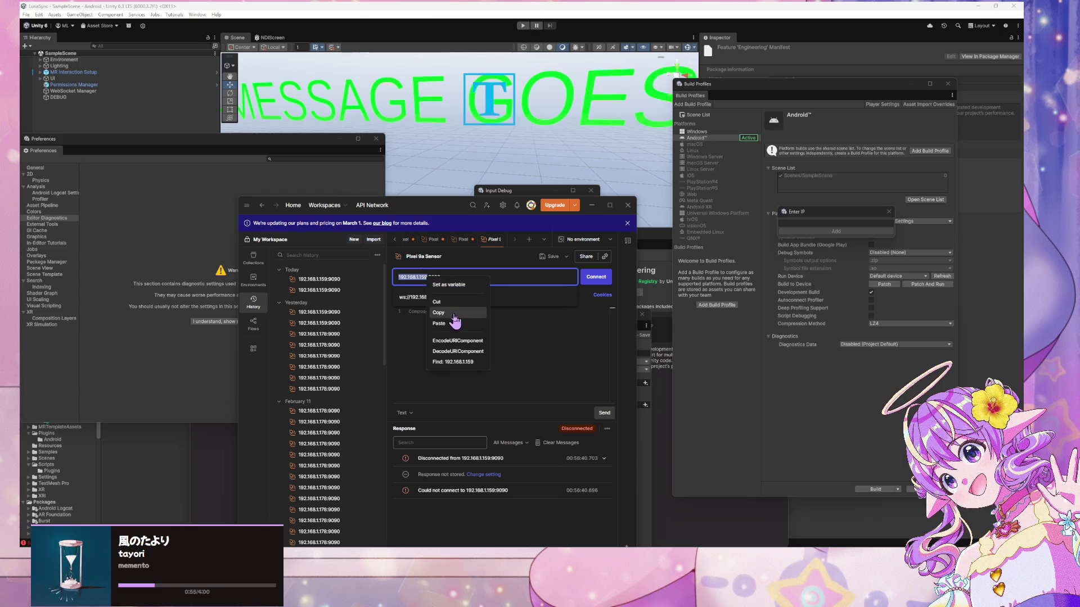
left_click(450, 315)
left_click(804, 223)
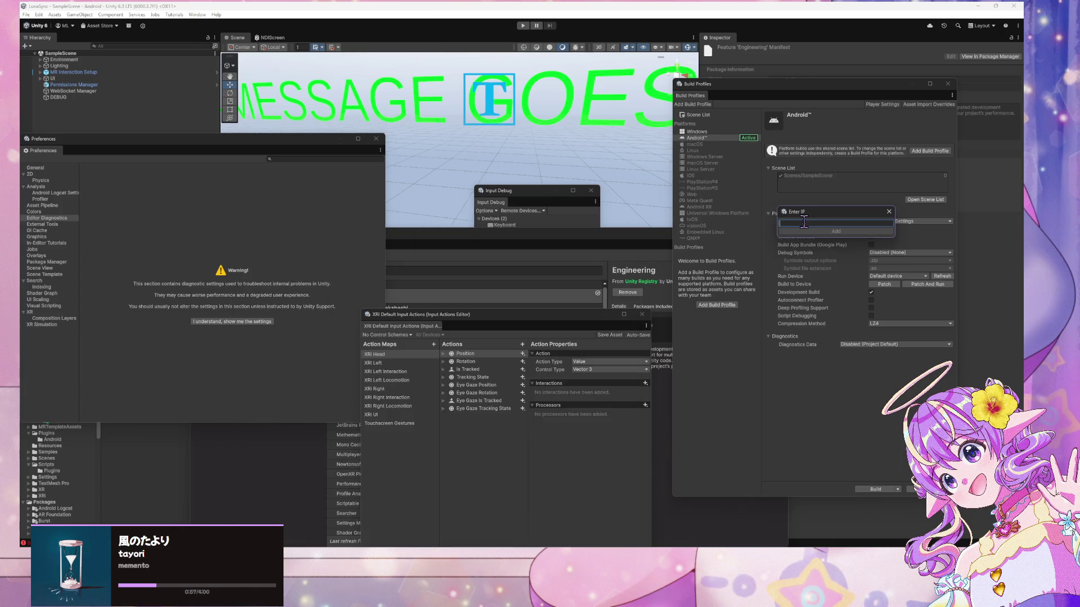
key("ctrl+v")
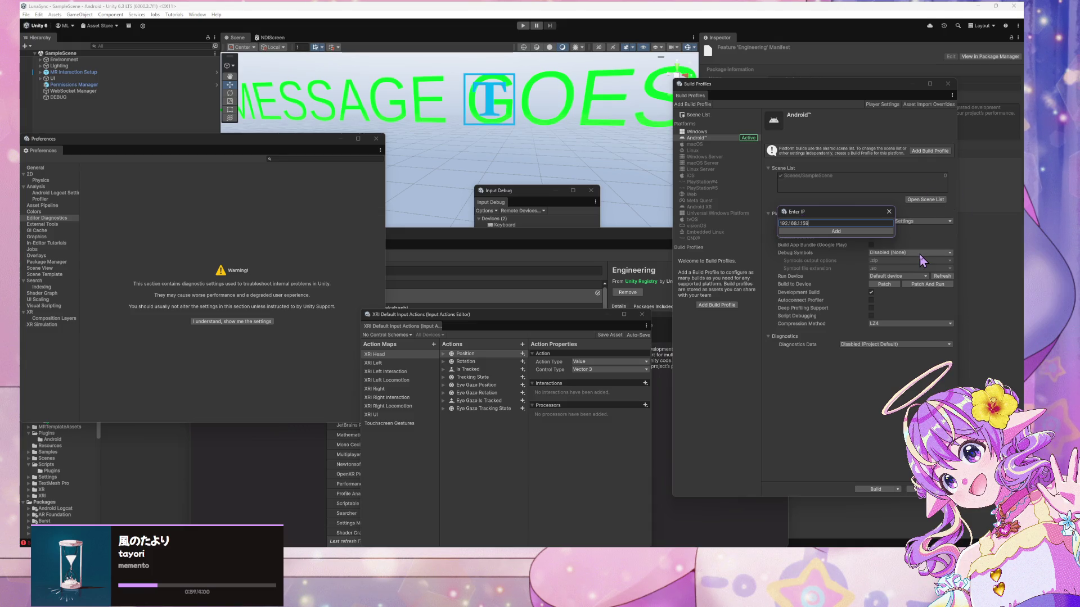
Replace it with 192.168.1.178 from Warudo, add that run device, and Patch And Run
key("alt+Tab")
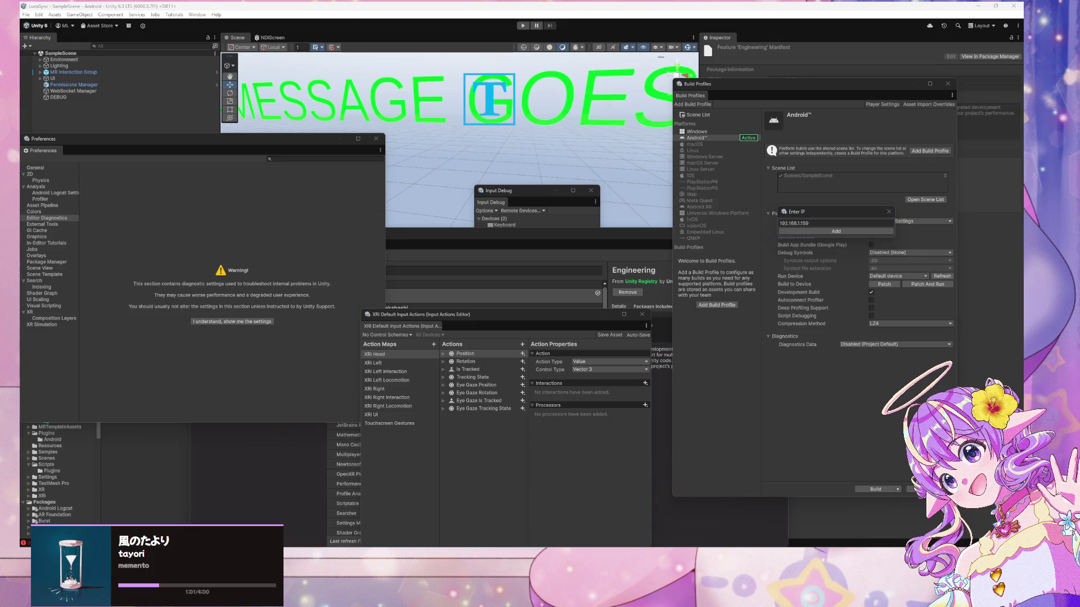
double_click(463, 485)
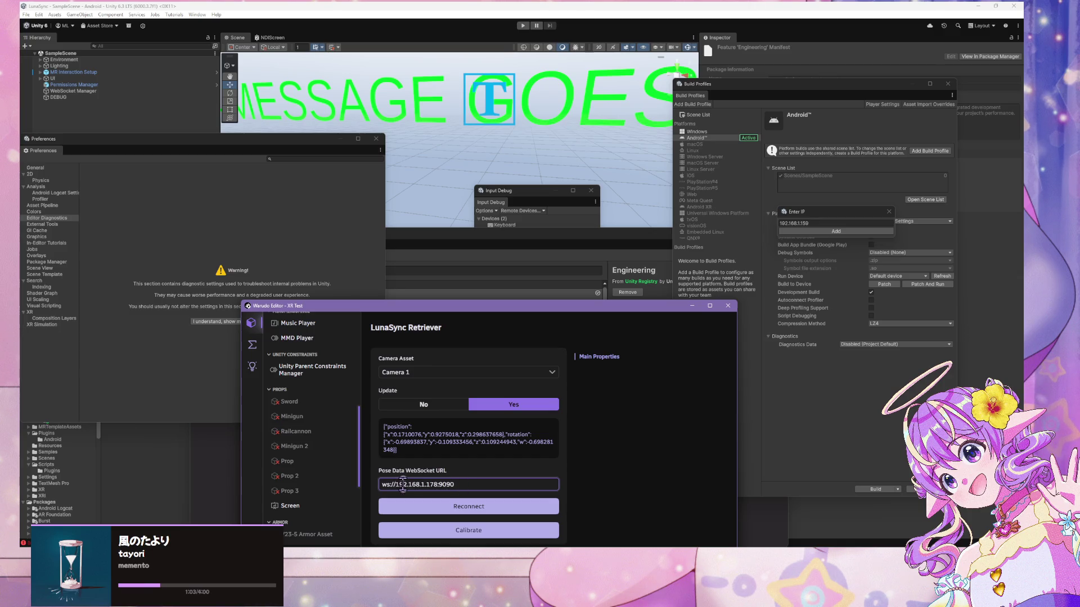
left_click_drag(395, 484, 546, 500)
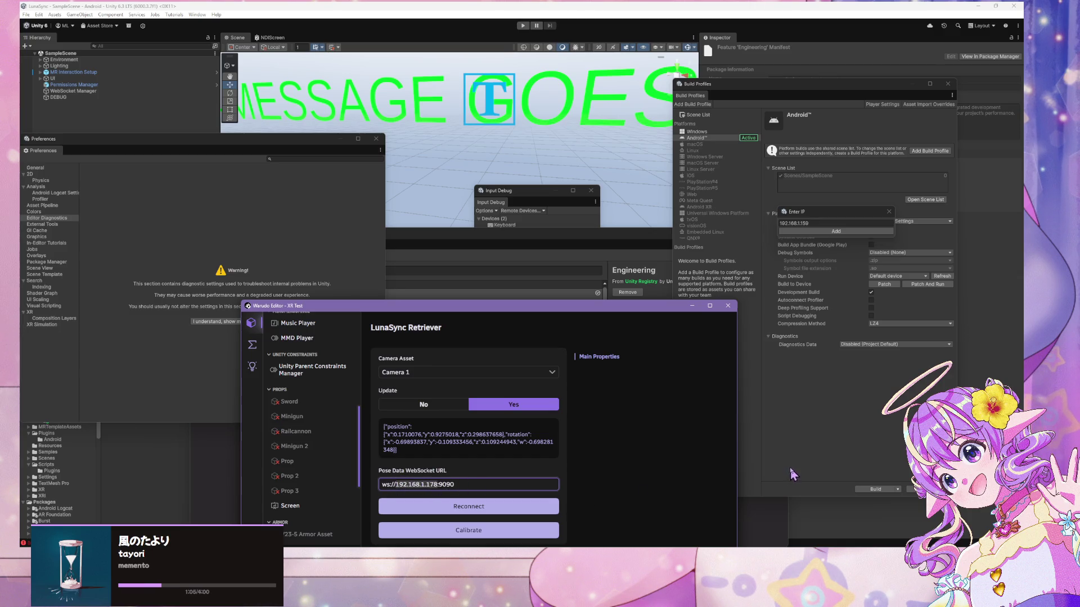
left_click(835, 224)
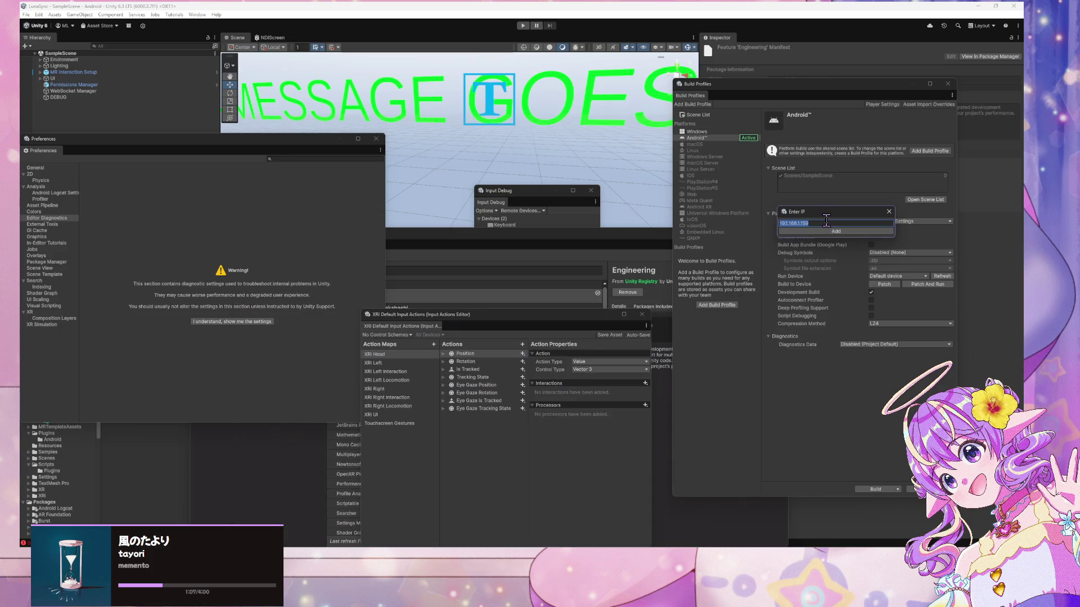
key("ctrl+v")
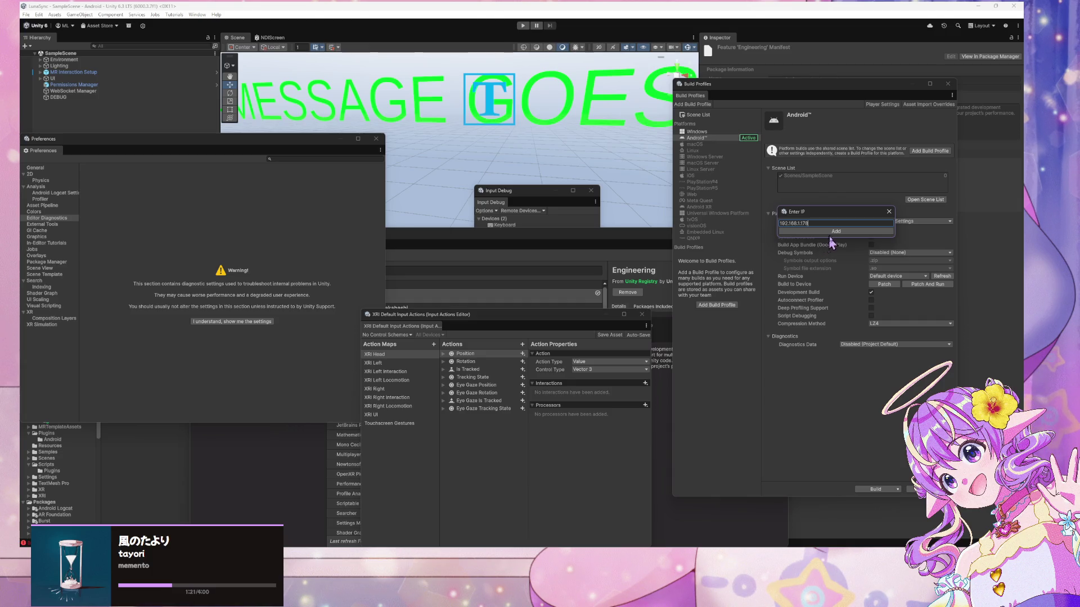
left_click(838, 231)
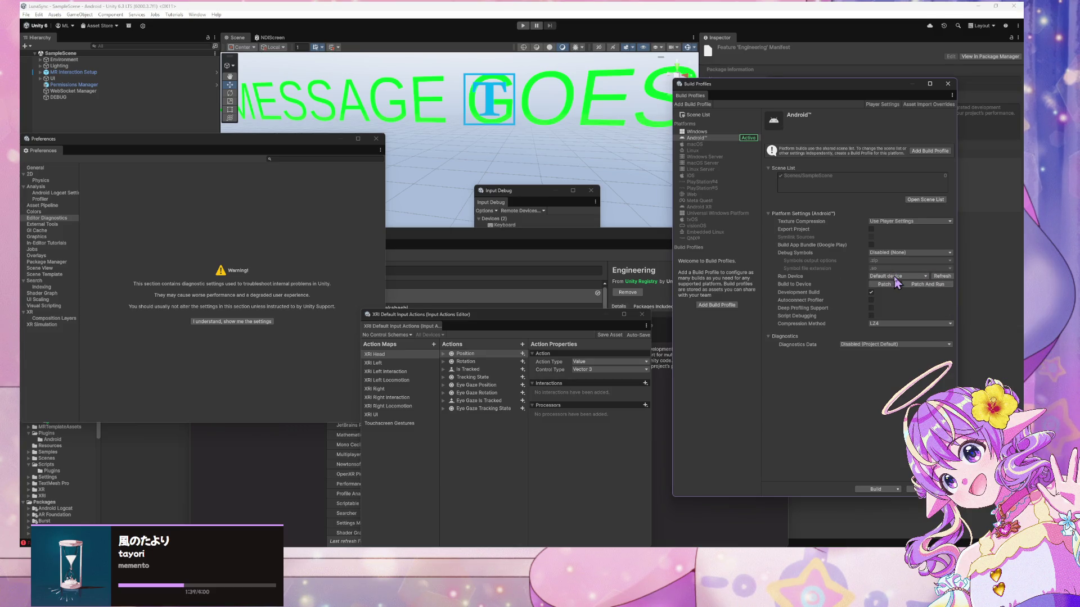
left_click(936, 284)
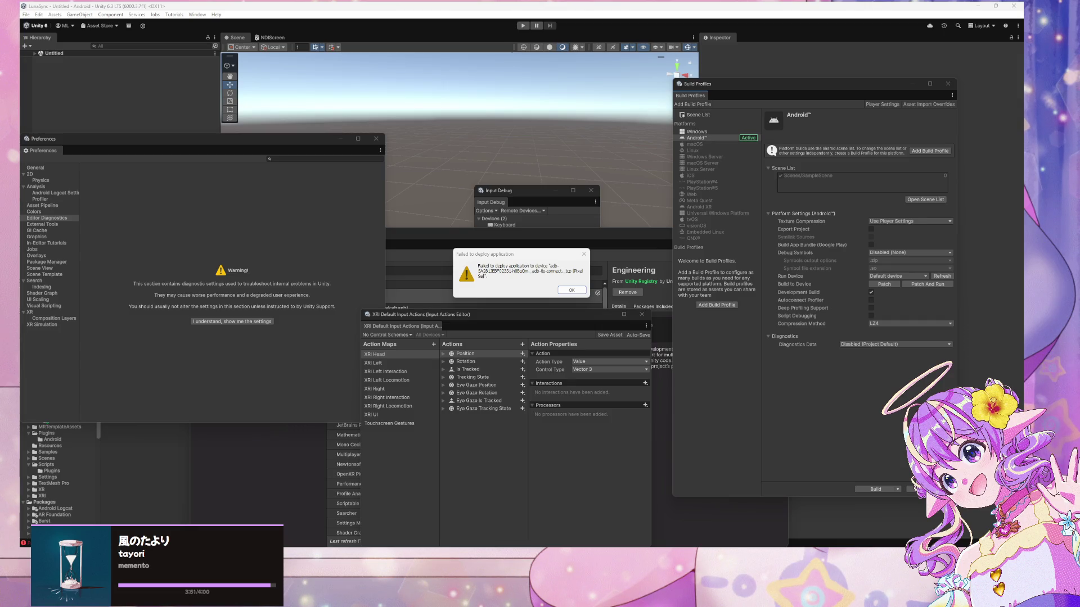
Dismiss the deployment failure and move the Preferences and input actions windows aside
left_click(561, 299)
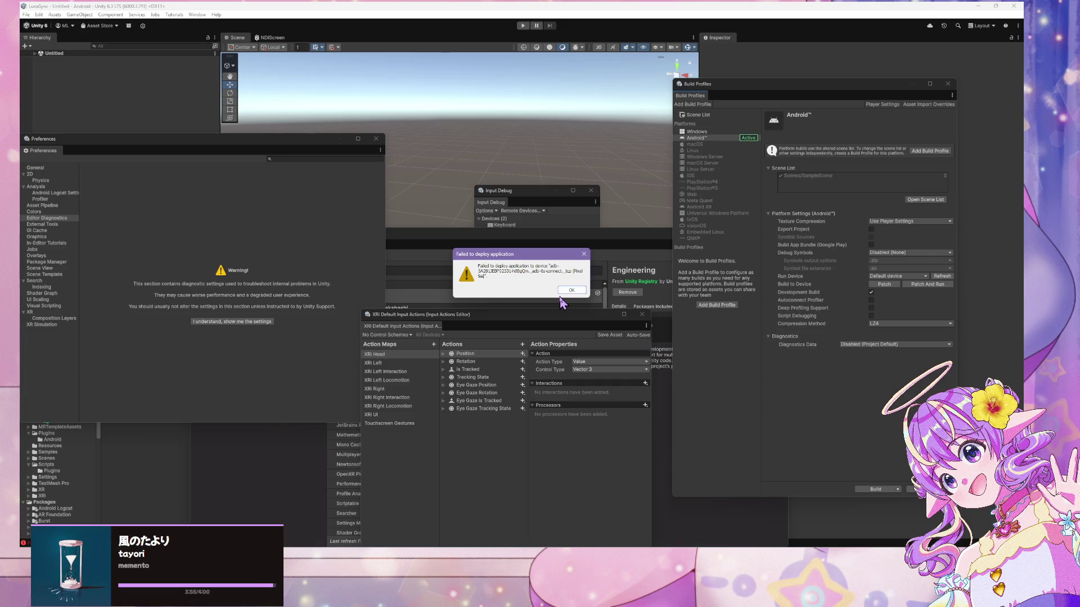
left_click(570, 290)
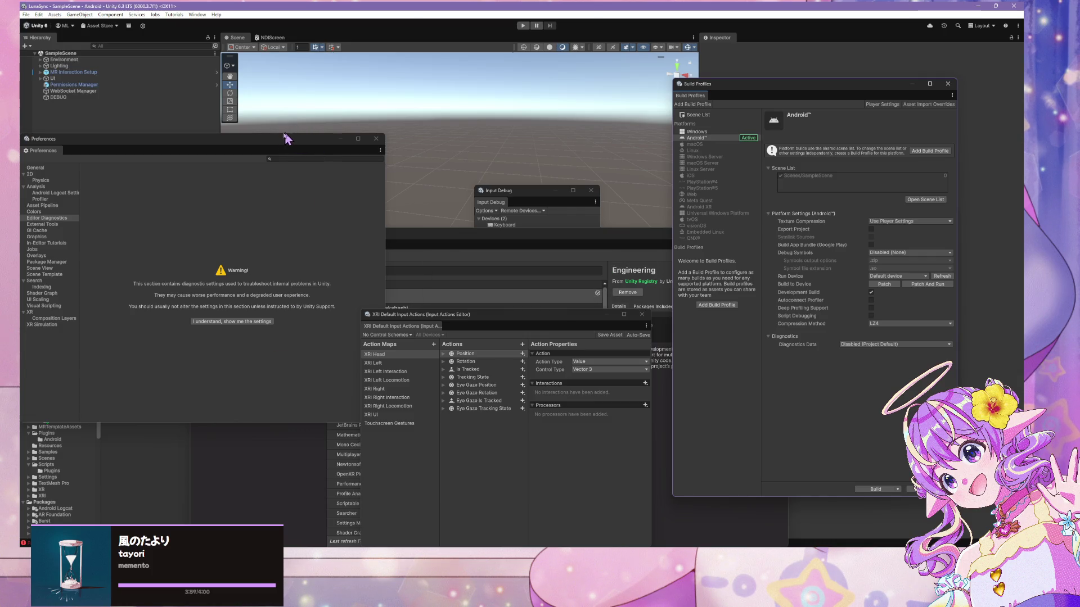
mouse_move(273, 141)
left_mouse_down()
mouse_move(607, 129)
mouse_move(698, 151)
left_mouse_up()
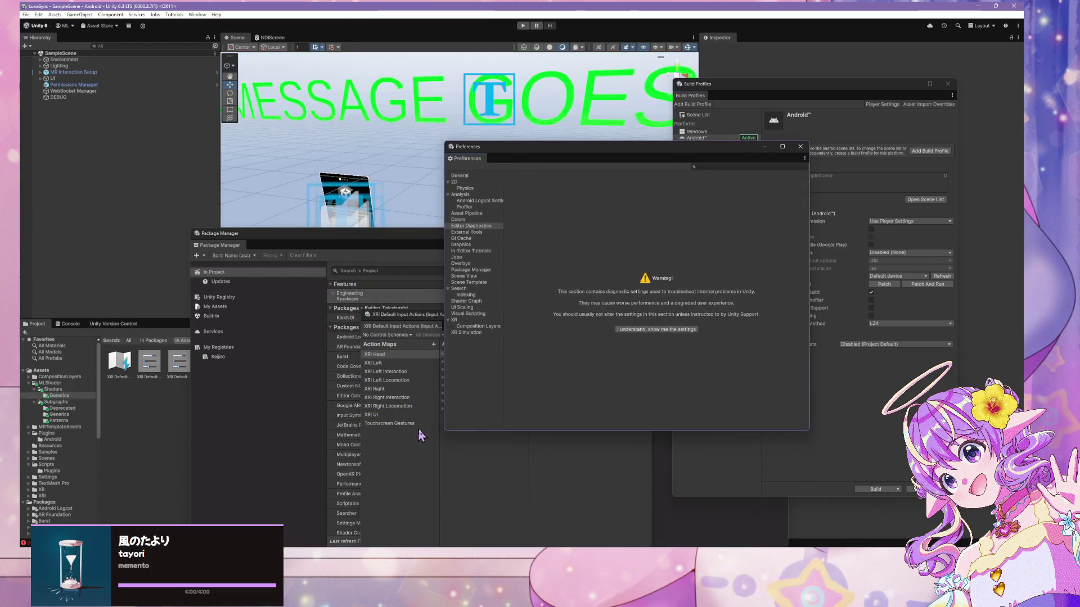
left_click(461, 479)
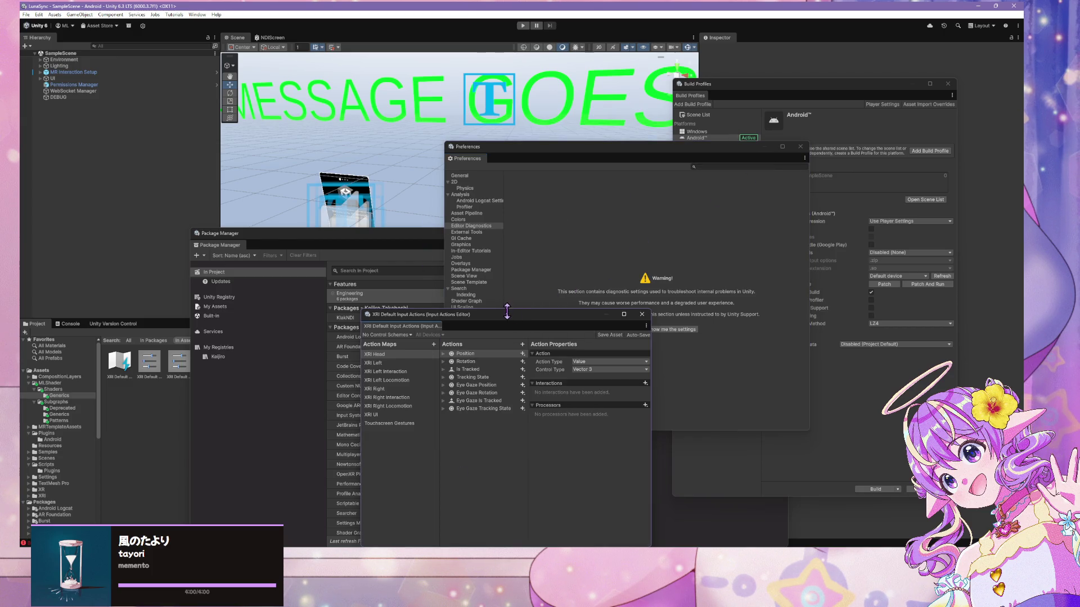
left_click_drag(507, 321, 547, 150)
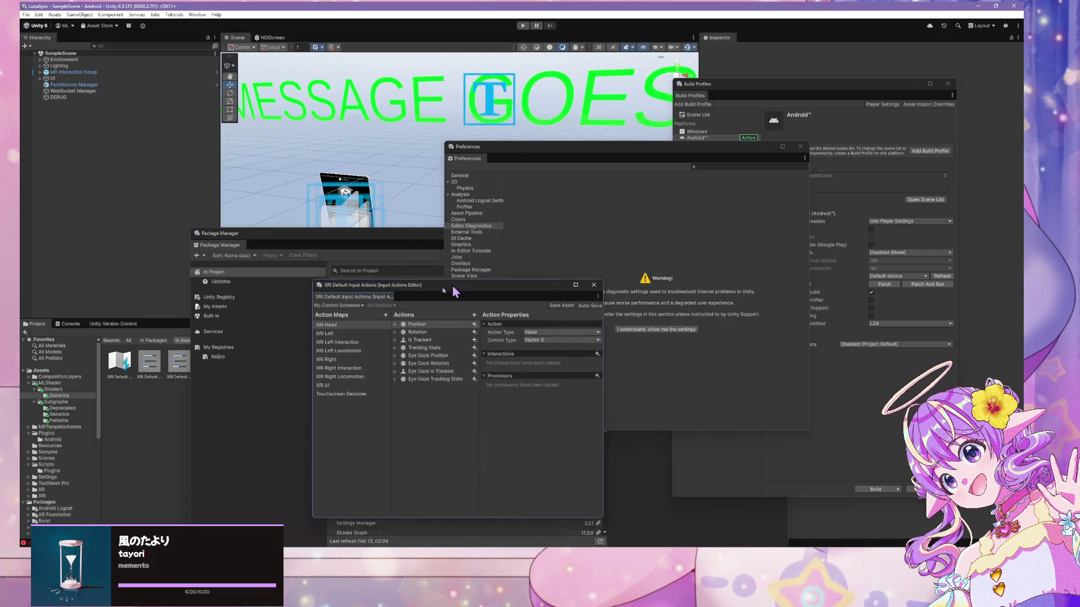
Show the Package Manager preferences page and focus the preferences search
left_click(481, 251)
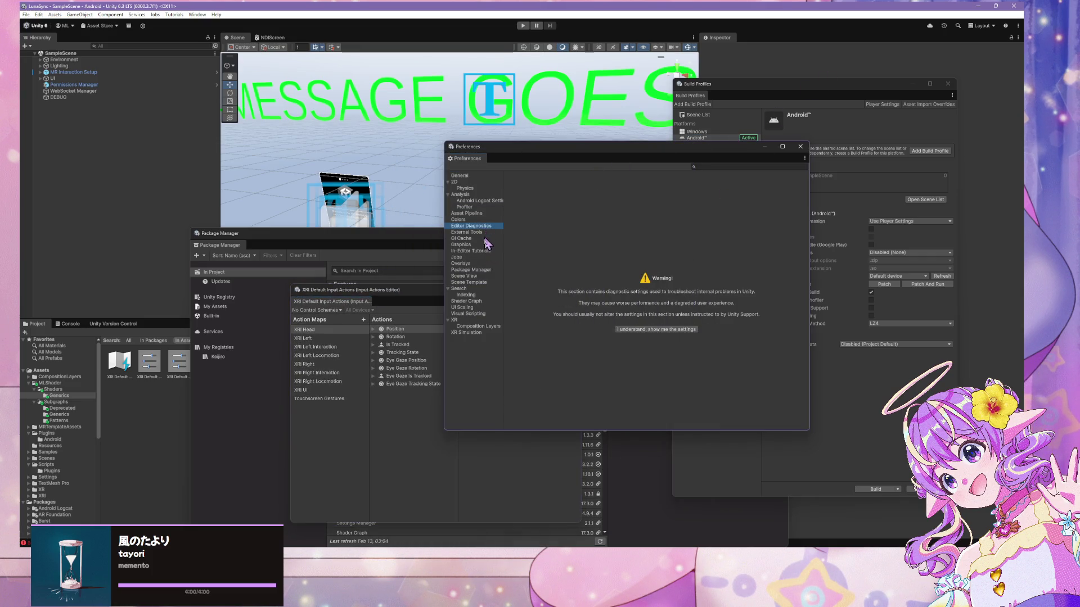
left_click(481, 270)
left_click(718, 166)
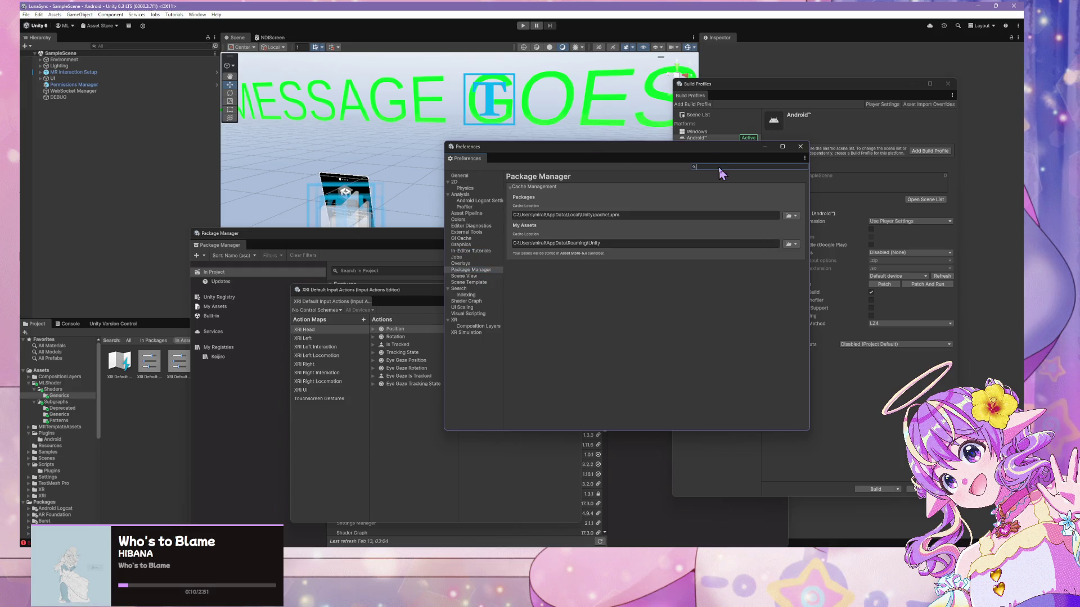
Search preferences for 'input', then reopen Edit > Preferences
type("input")
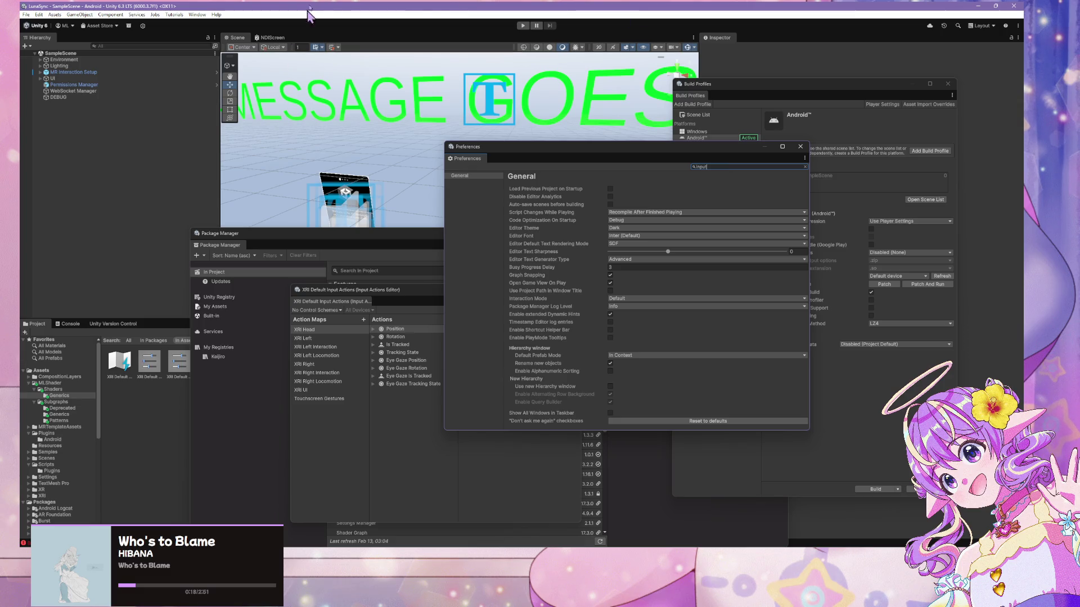
left_click(39, 15)
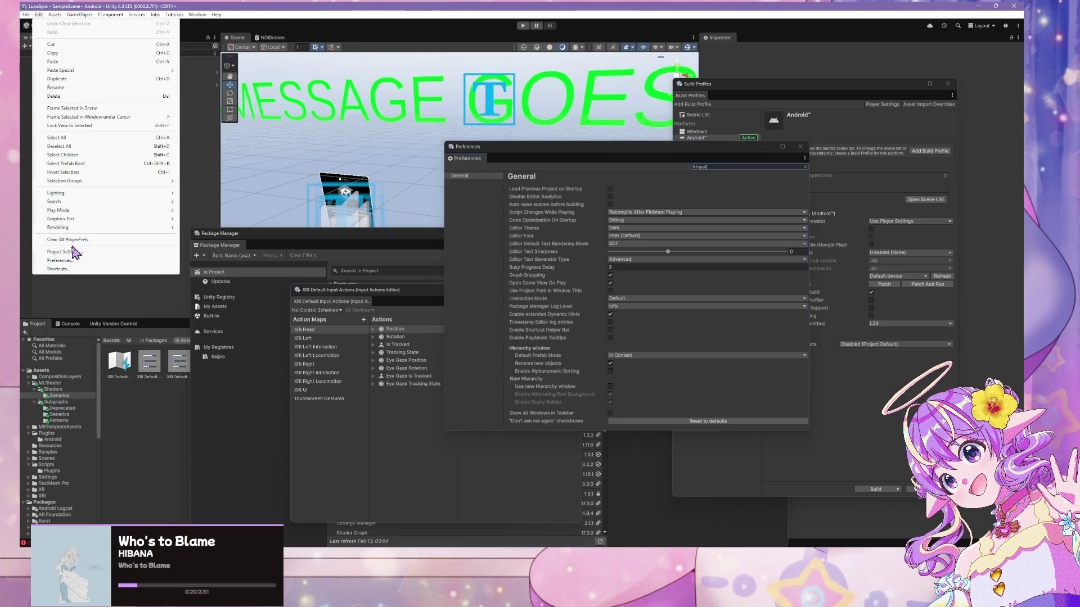
left_click(84, 261)
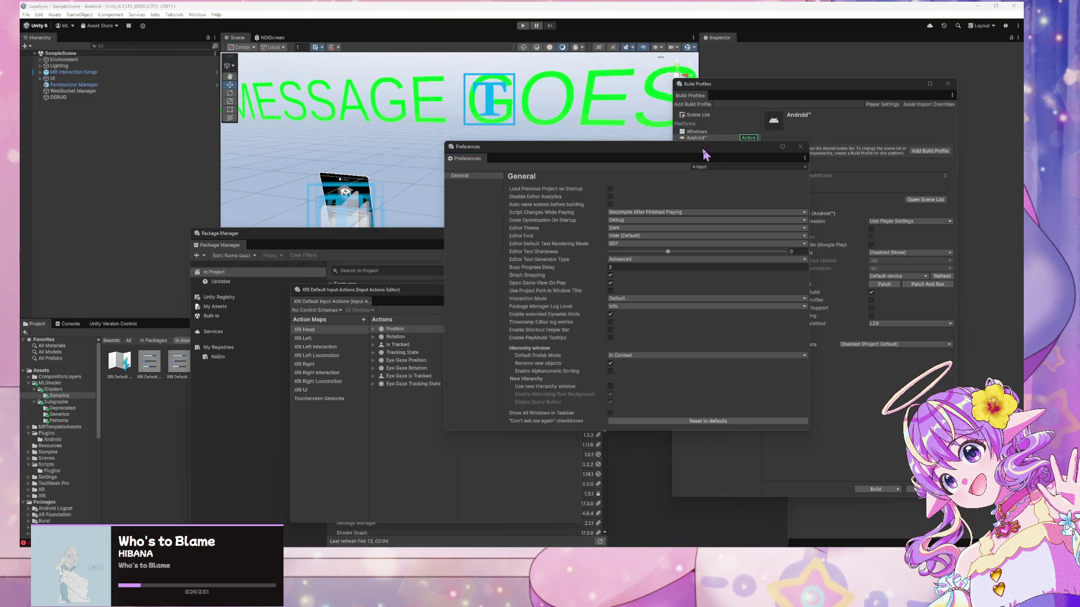
left_click_drag(703, 149, 470, 110)
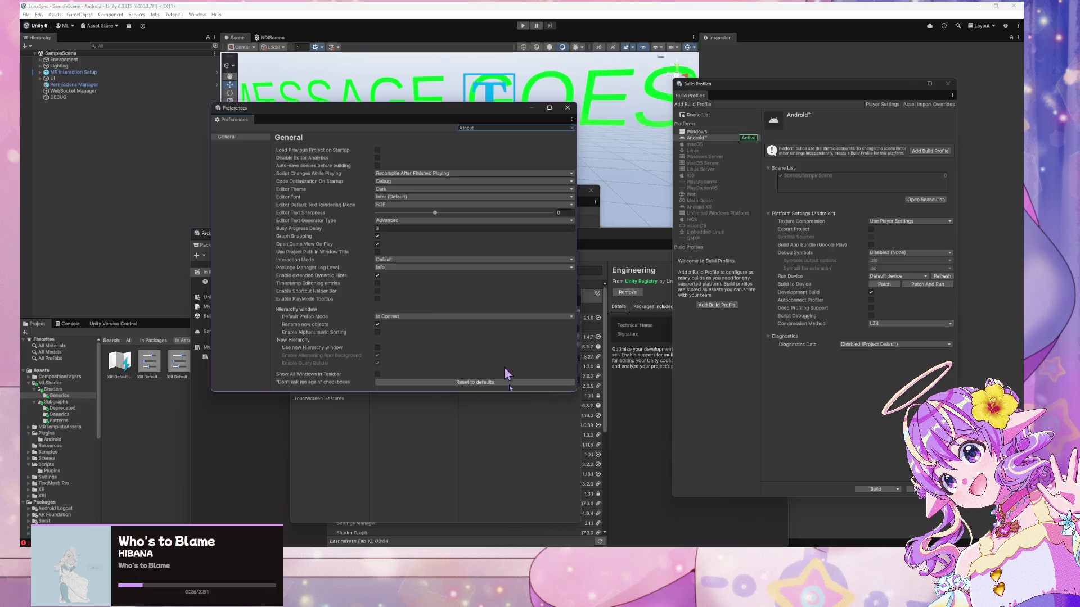
left_click(491, 457)
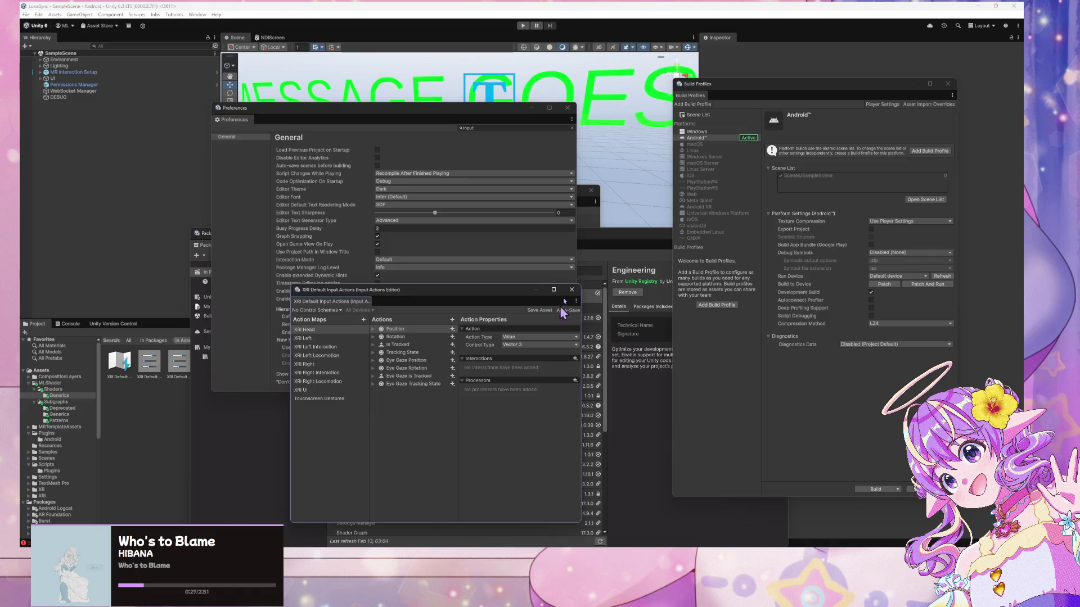
left_click(39, 15)
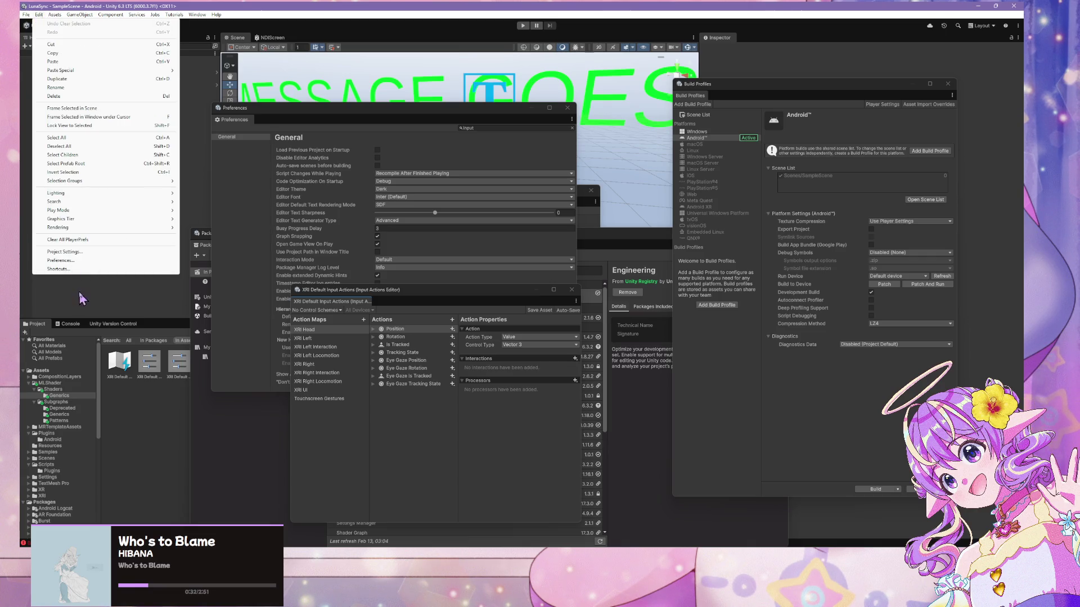
left_click(81, 261)
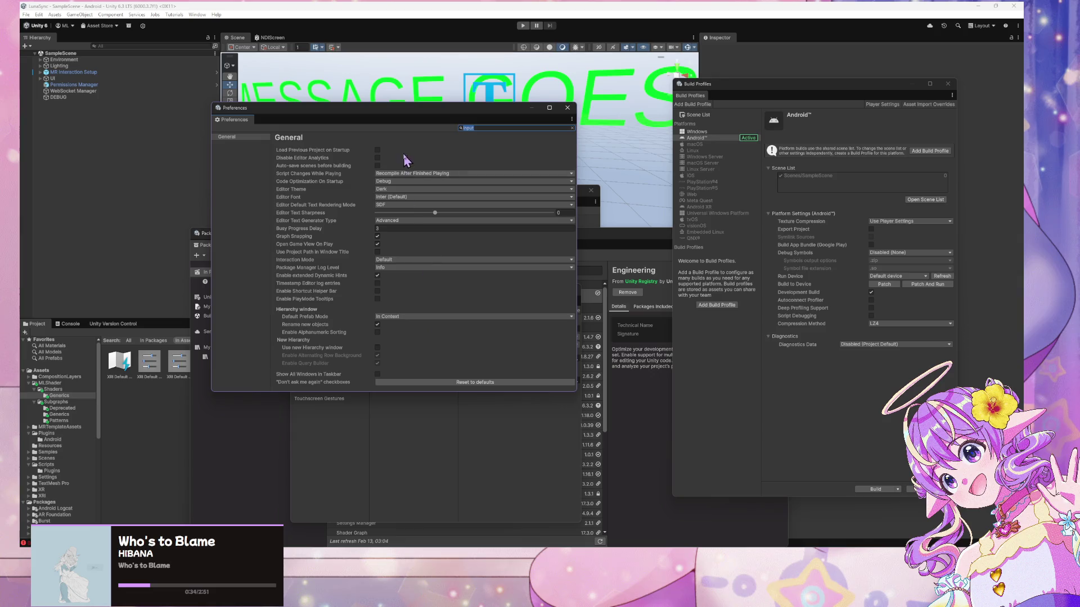
Search preferences for 'player' and 'dev', then clear it and show XR > Composition Layers
type("s")
key("ctrl+a")
type("player")
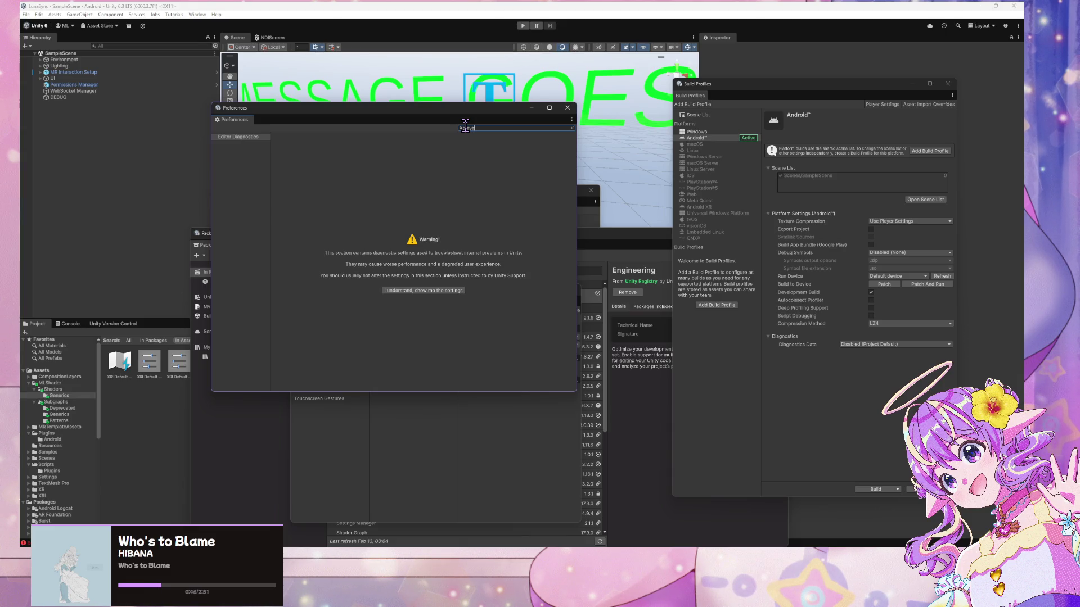
key("BackSpace")
key("BackSpace")
key("BackSpace")
type("dev")
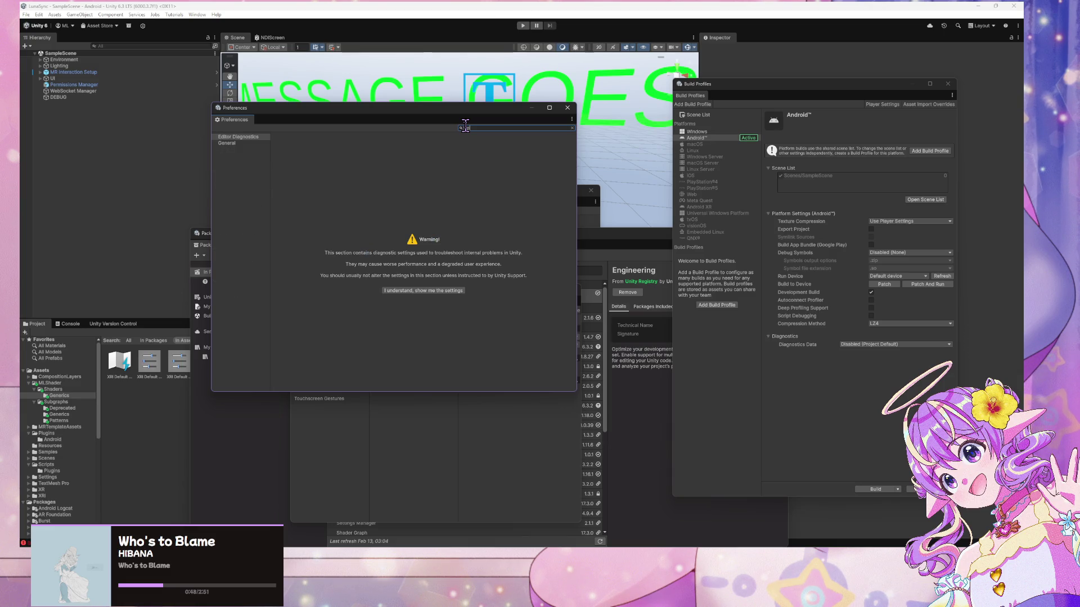
key("BackSpace")
key("BackSpace")
key("BackSpace")
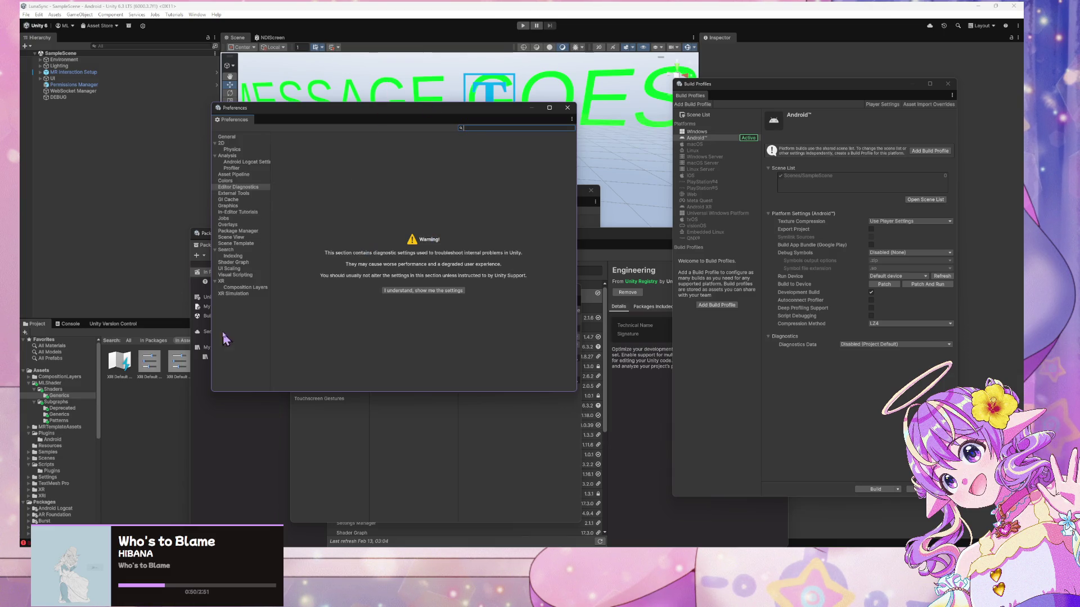
left_click(245, 289)
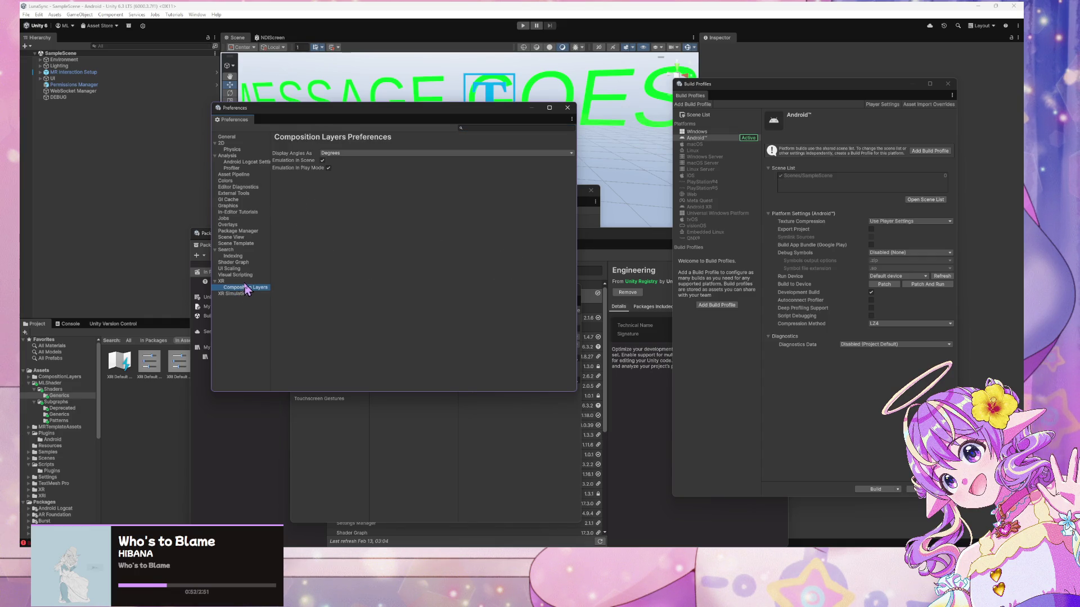
Move up to the XR category and push the Preferences window down to the right
key("Up")
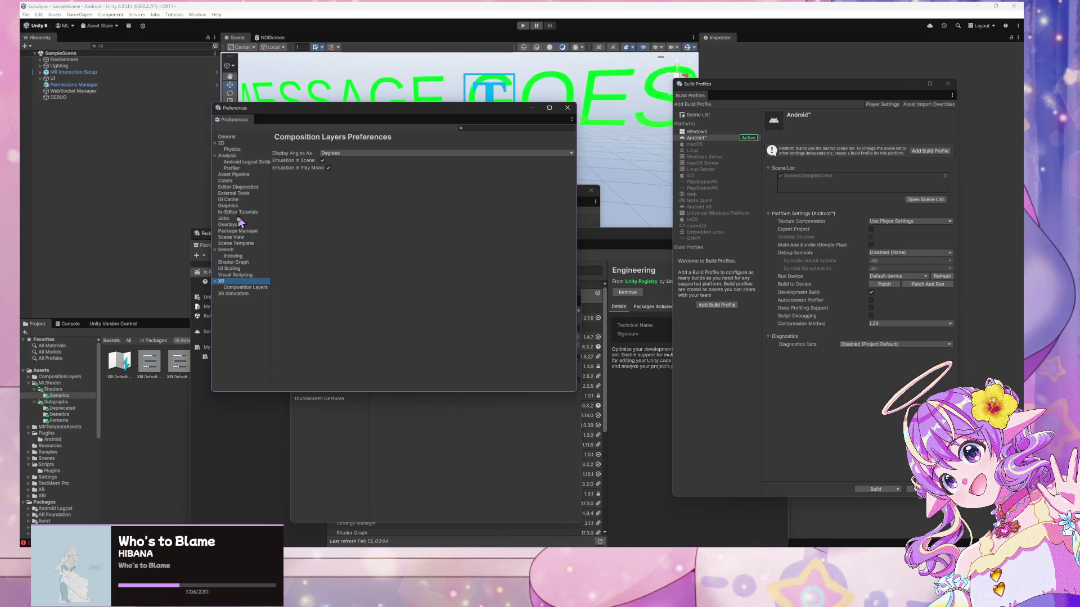
left_click_drag(308, 110, 725, 192)
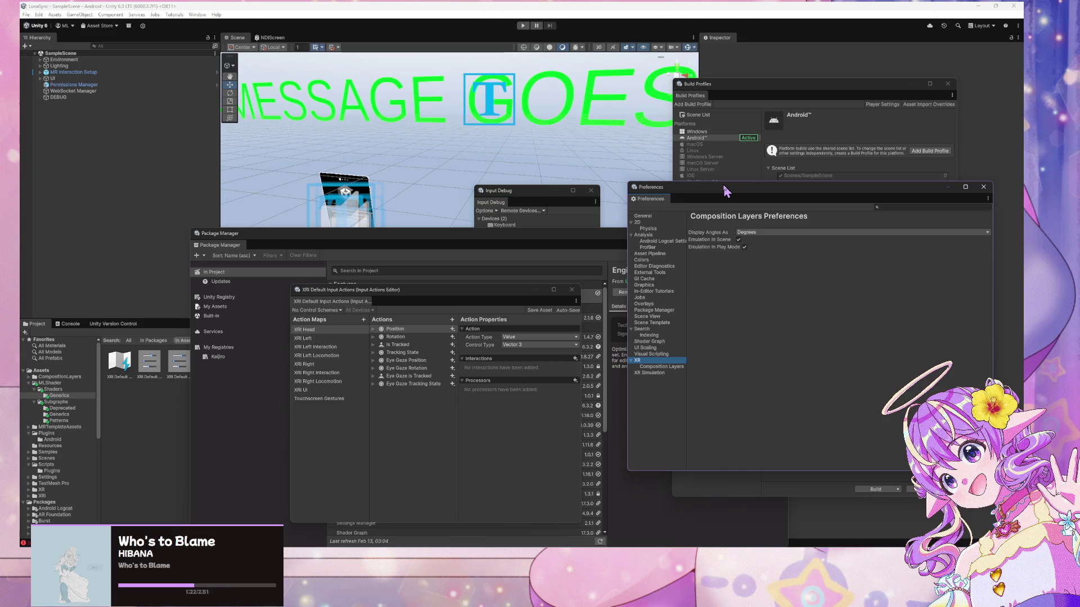
left_click_drag(753, 197, 549, 394)
Move the Package Manager down and the XRI input actions editor to the upper left
left_click(554, 256)
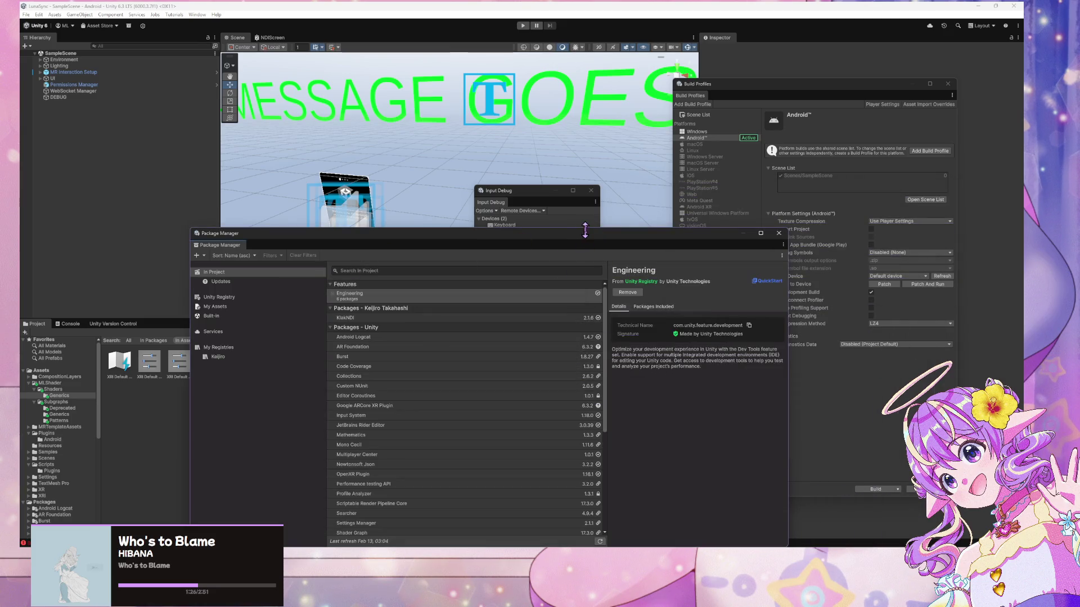
mouse_move(587, 240)
left_mouse_down()
mouse_move(248, 253)
mouse_move(702, 430)
left_mouse_up()
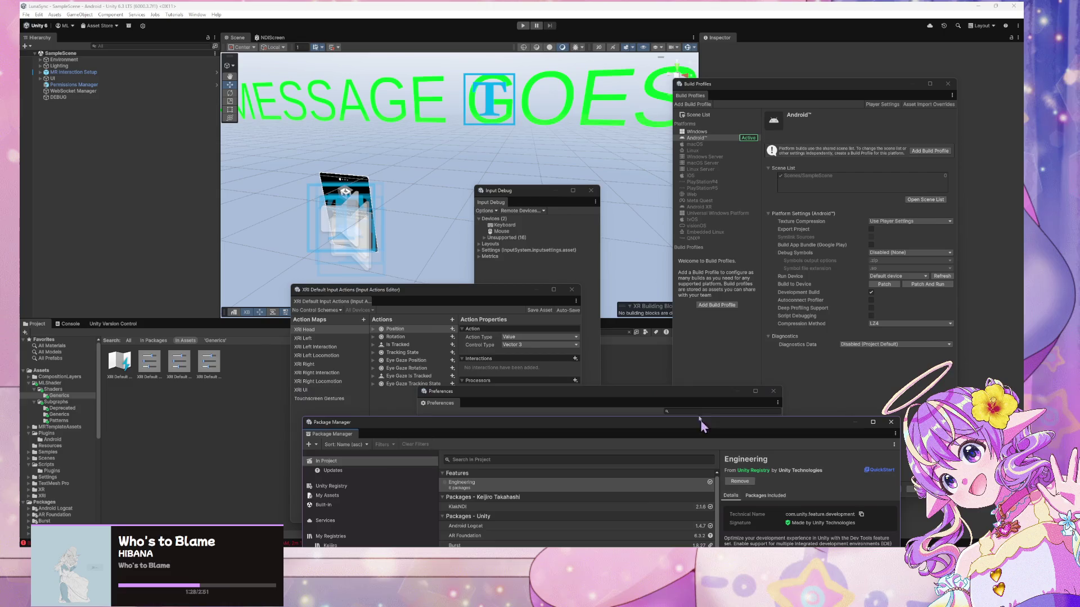
left_click(534, 292)
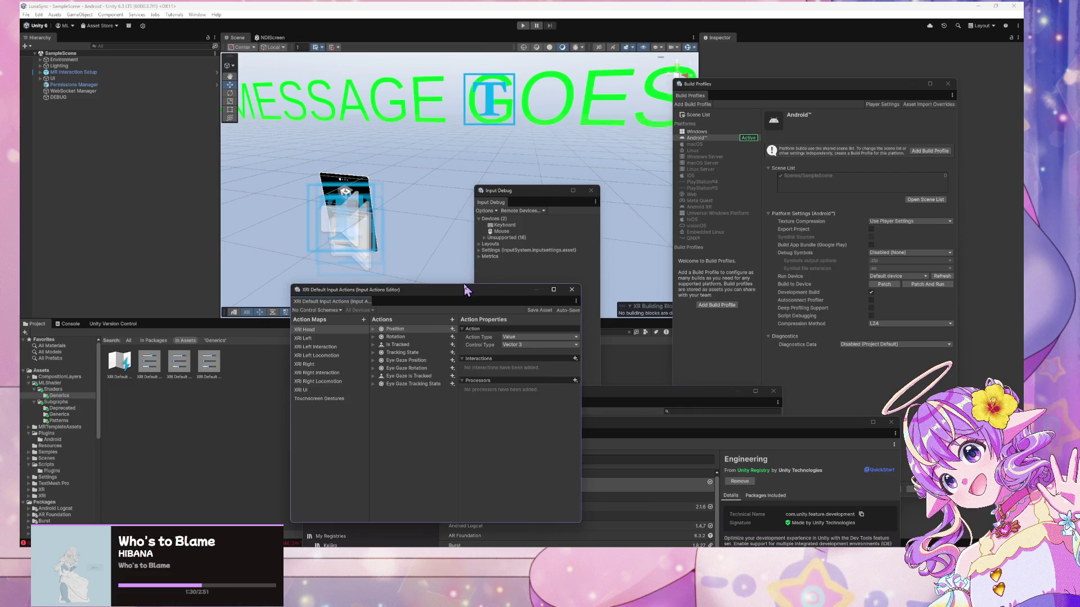
left_click_drag(460, 294, 342, 137)
Open and close the Edit menu, then nudge the Package Manager slightly up
left_click(39, 15)
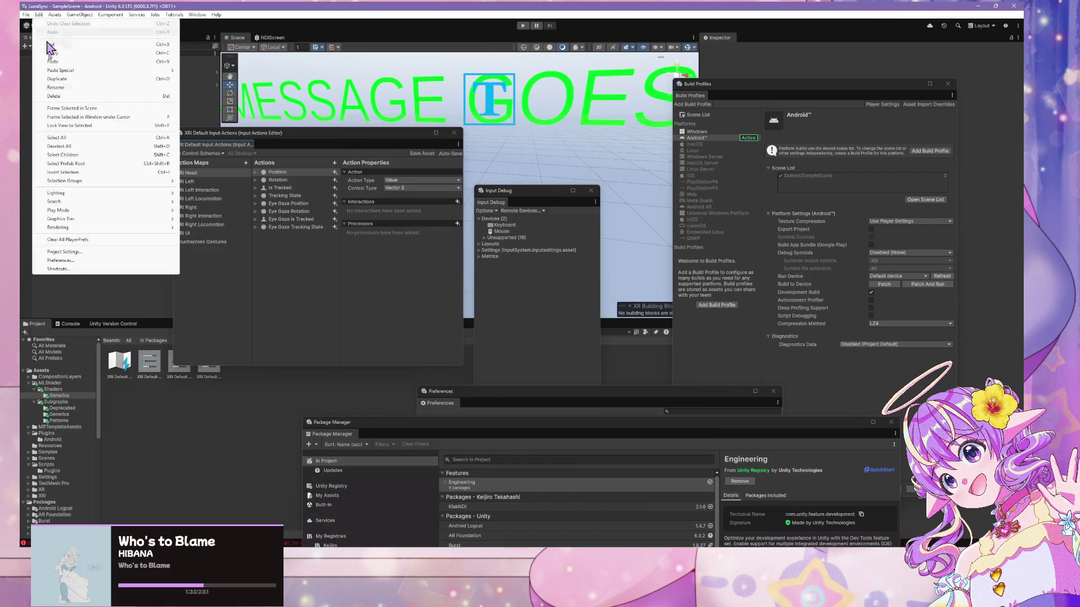
mouse_move(95, 229)
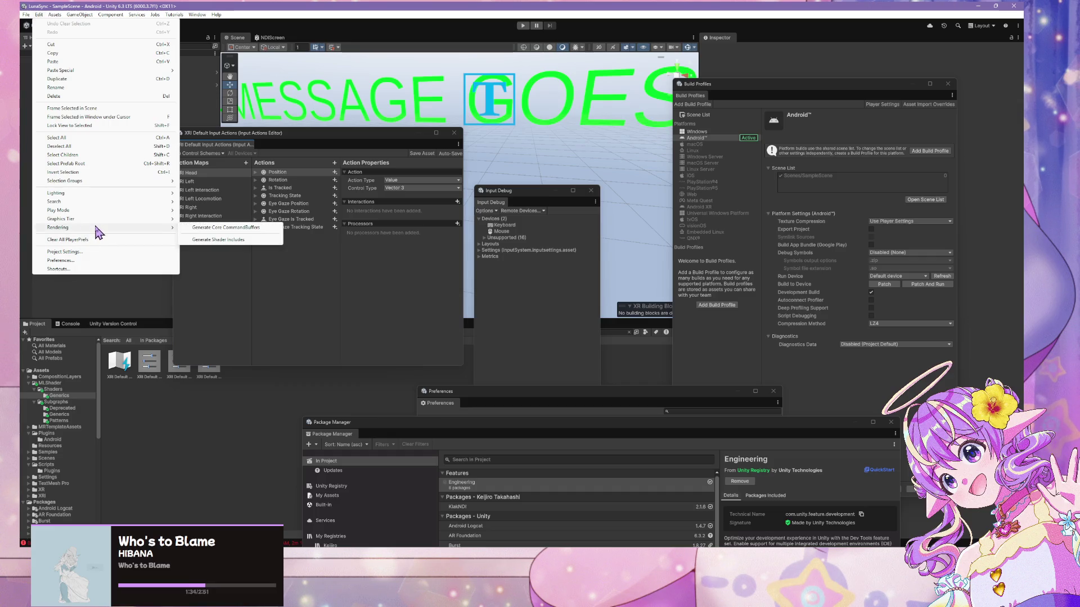
key("Escape")
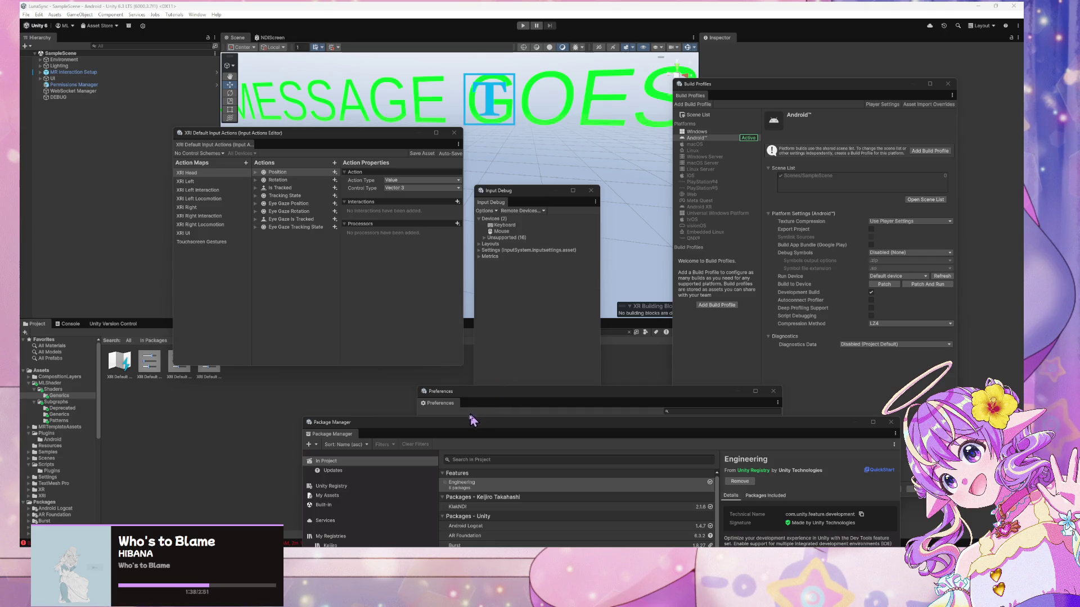
left_click_drag(457, 426, 464, 417)
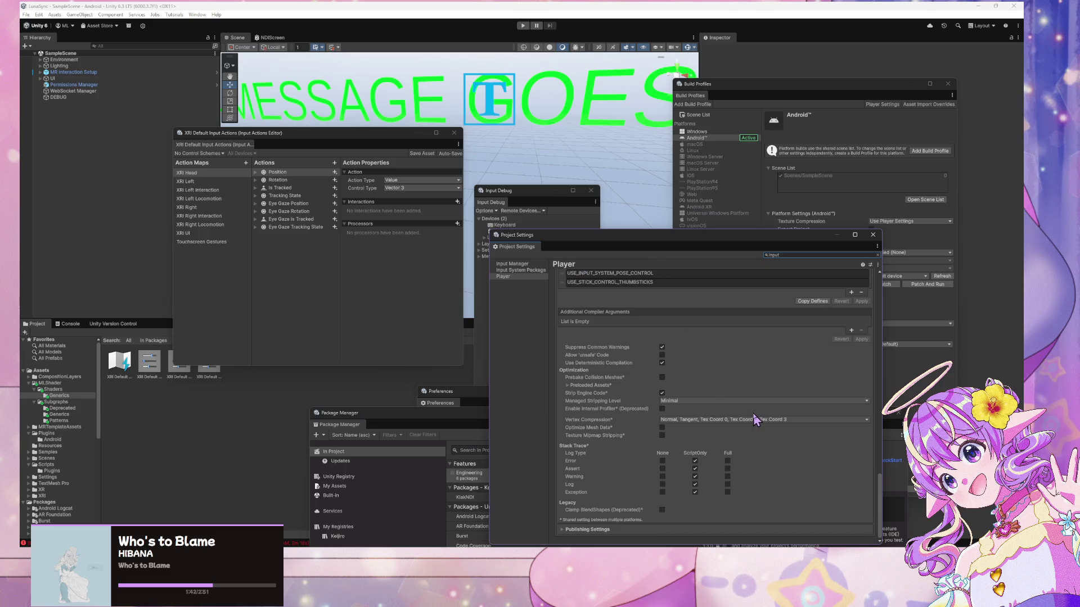
Expand the Android Publishing Settings, Other Settings and Resolution and Presentation foldouts to review them
left_click(603, 530)
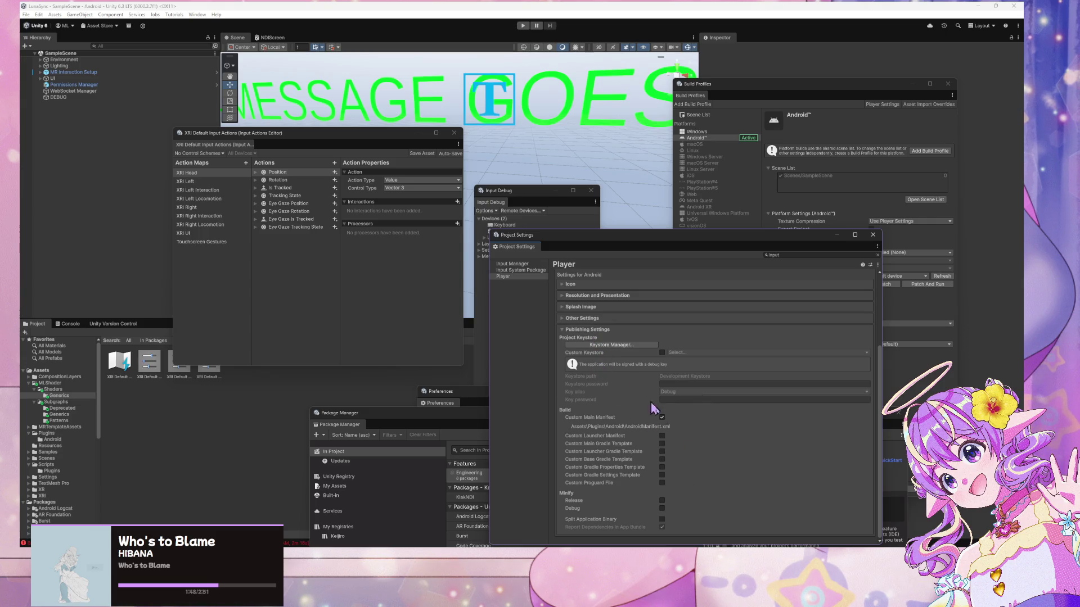
left_click(584, 318)
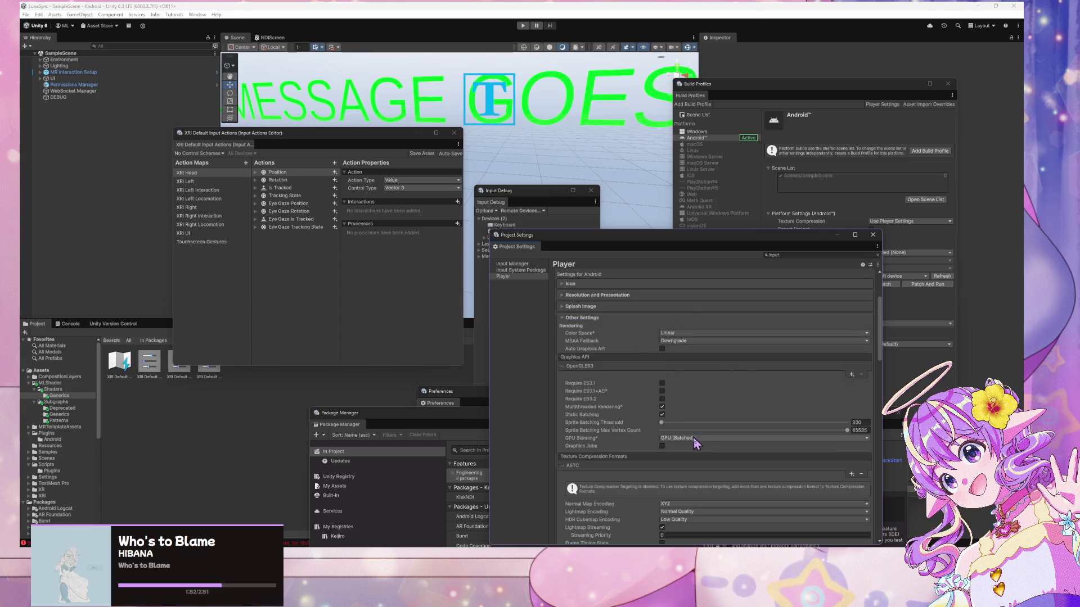
scroll(700, 431, "up", 1)
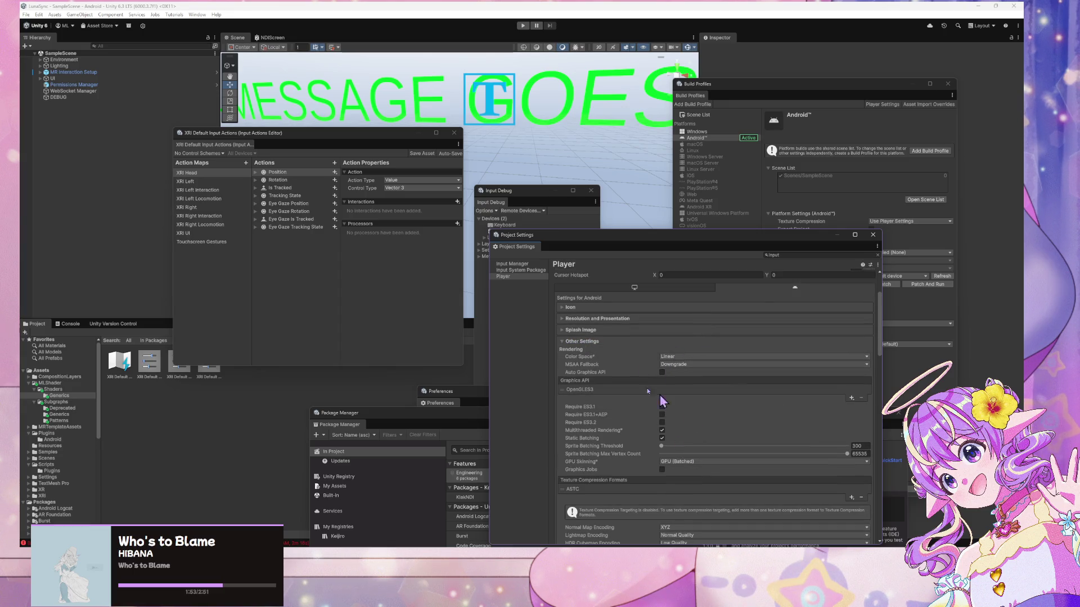
scroll(603, 382, "up", 2)
left_click(605, 368)
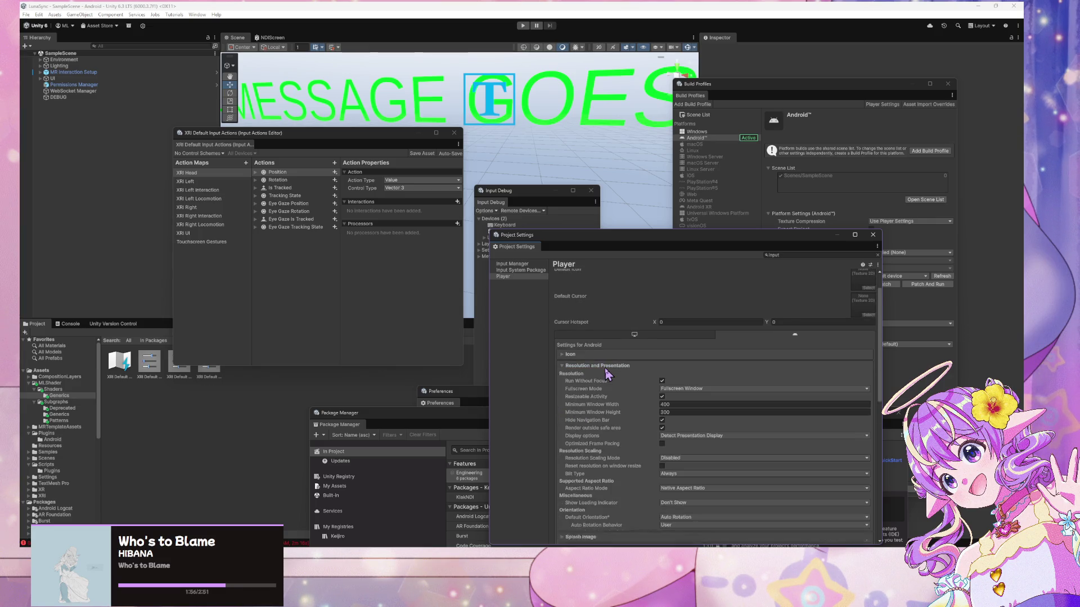
scroll(608, 376, "down", 4)
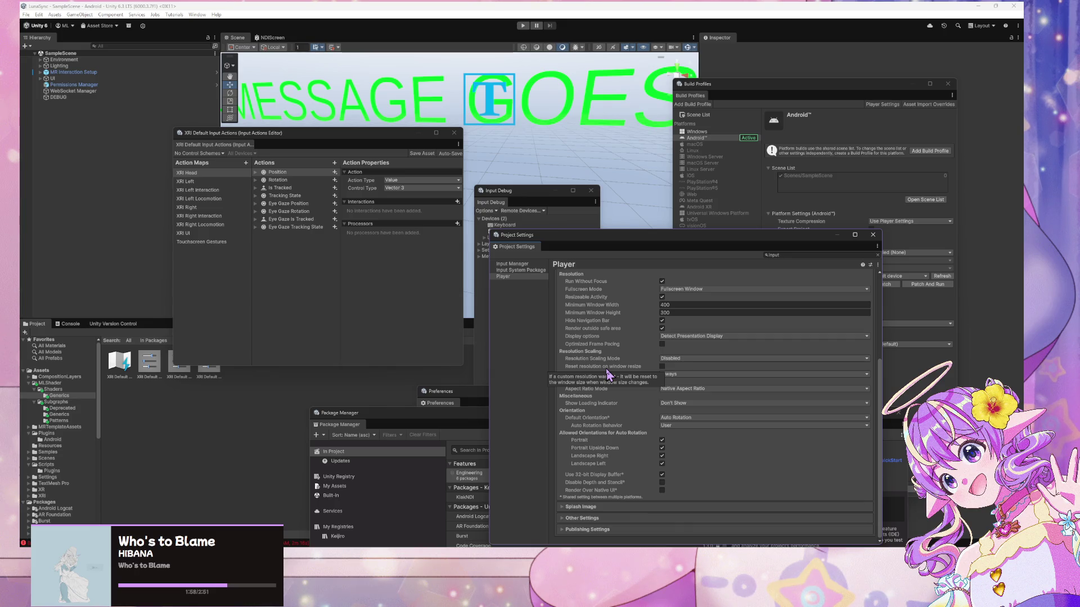
Cycle through the foldouts again, leaving Resolution and Presentation open with Fullscreen Window and Auto Rotation
left_click(594, 529)
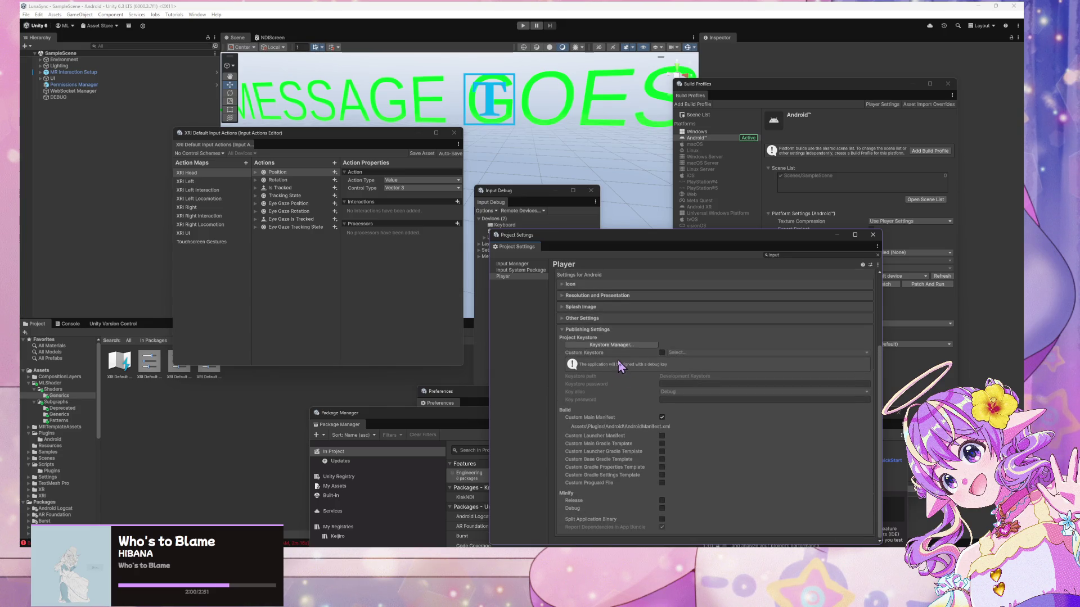
left_click(596, 318)
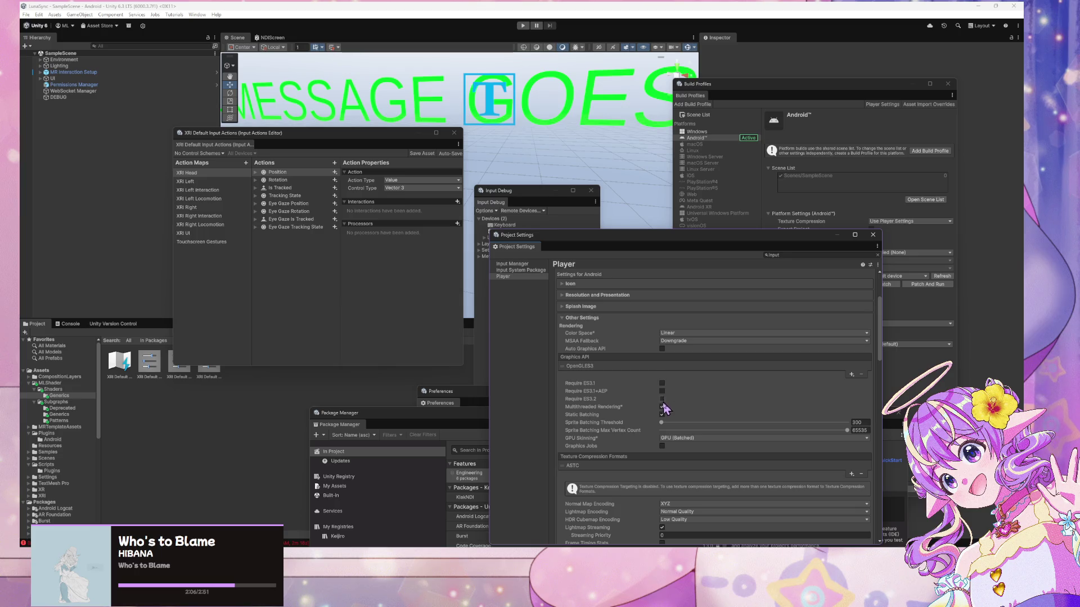
left_click(606, 297)
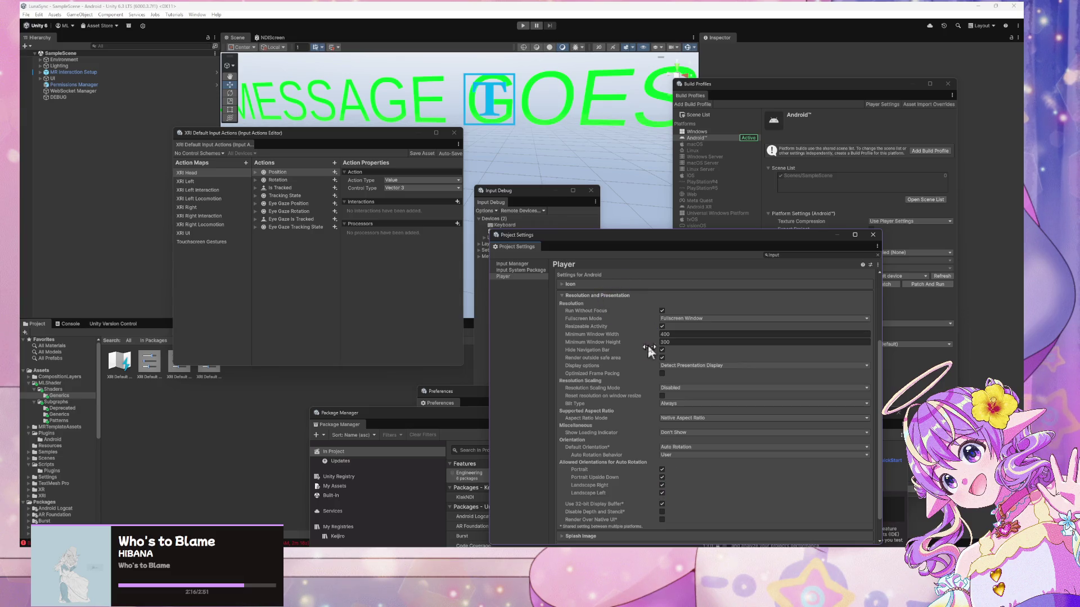
scroll(622, 325, "up", 2)
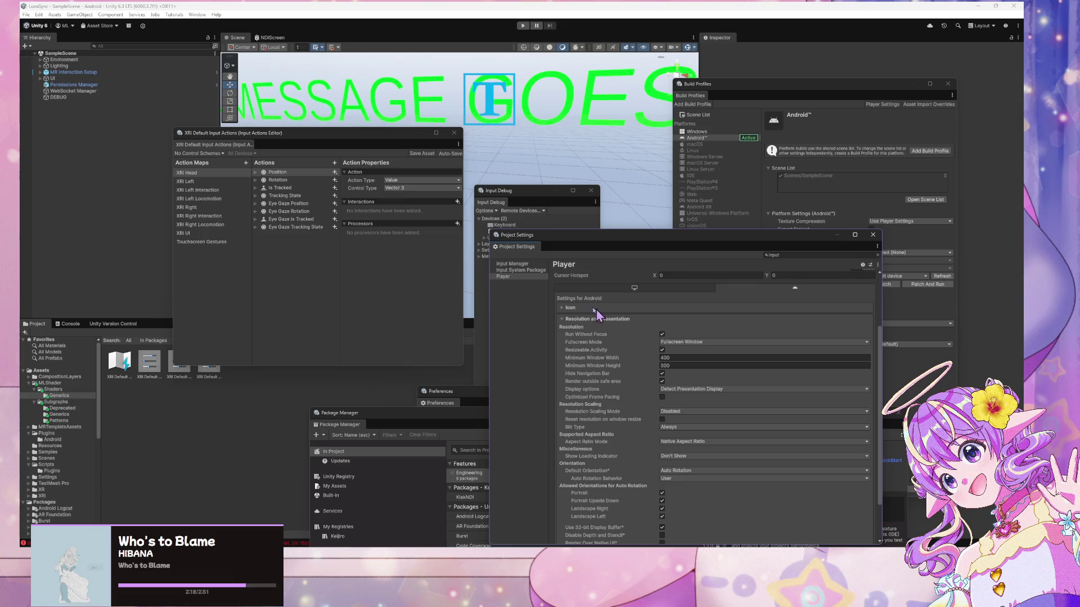
scroll(703, 437, "down", 4)
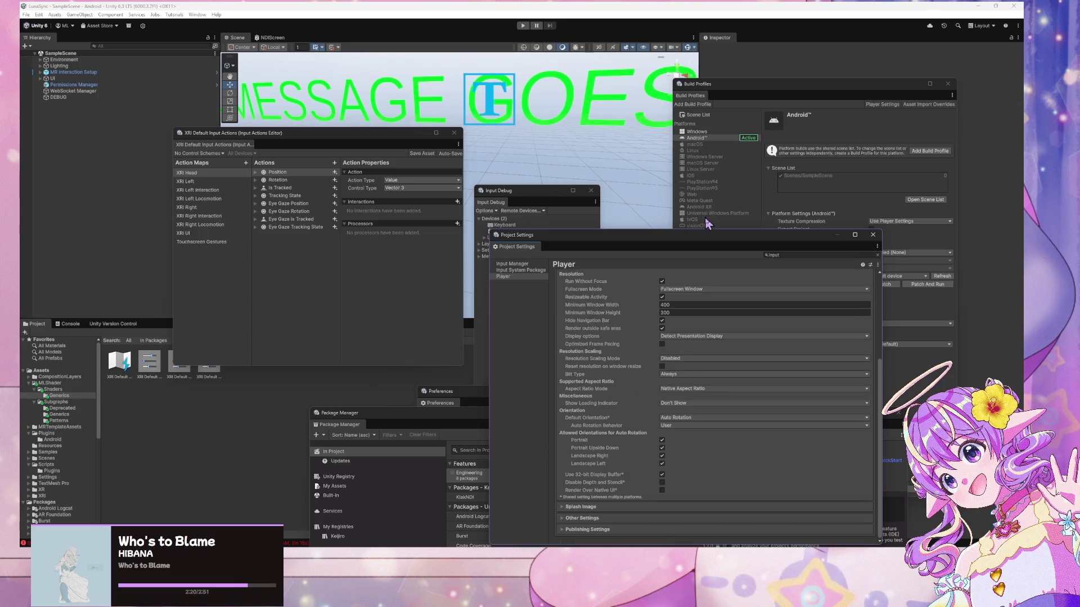
left_click_drag(692, 230, 682, 104)
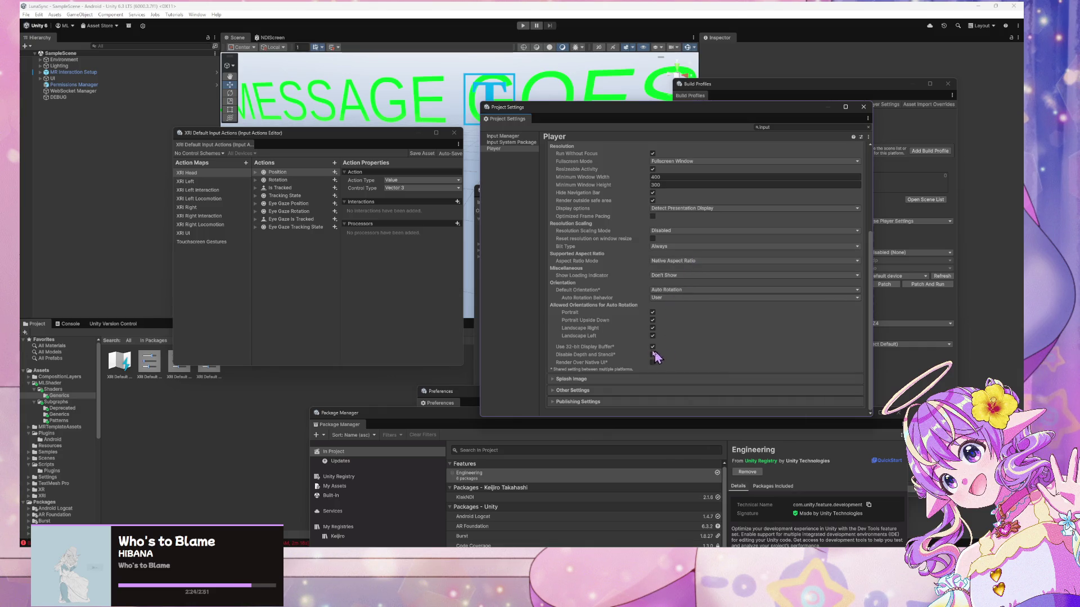
Expand Other Settings, scroll to Identification and Configuration, and toggle the default package name override
left_click(588, 381)
scroll(686, 277, "down", 5)
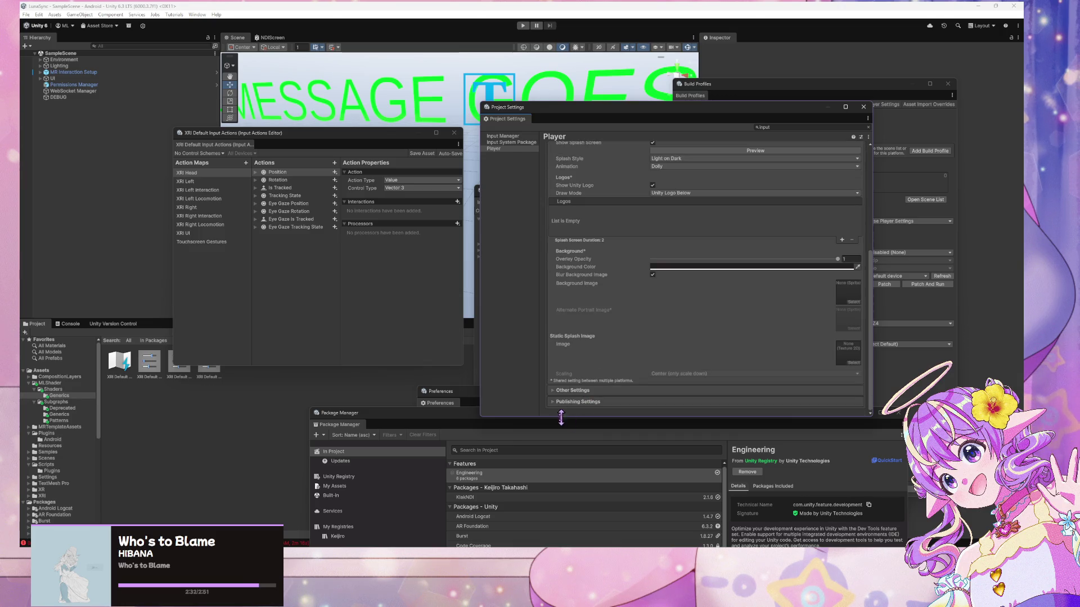
left_click(579, 390)
scroll(675, 314, "down", 5)
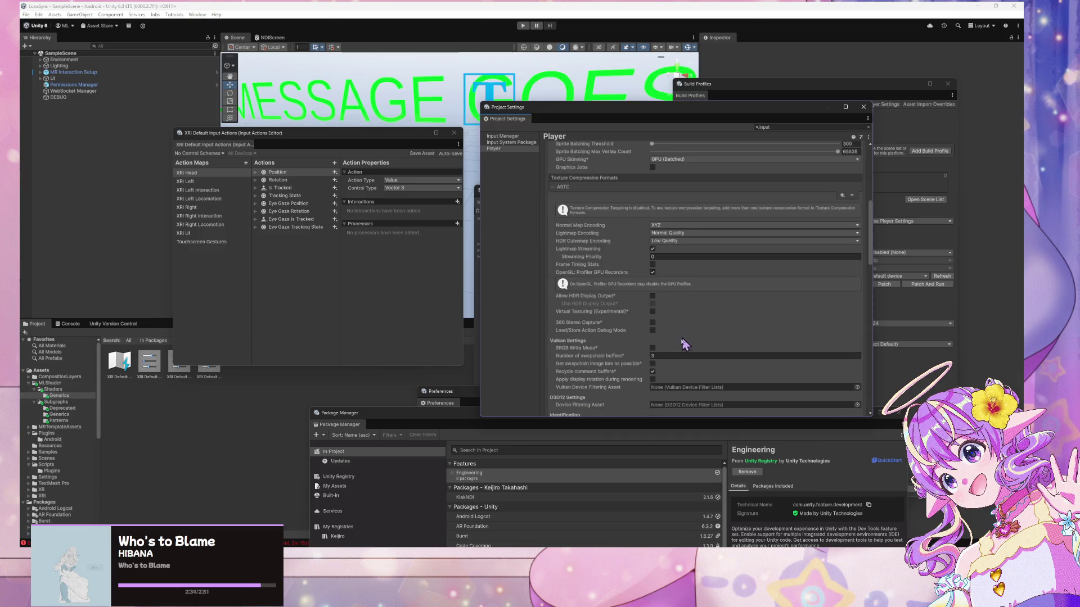
scroll(682, 348, "down", 3)
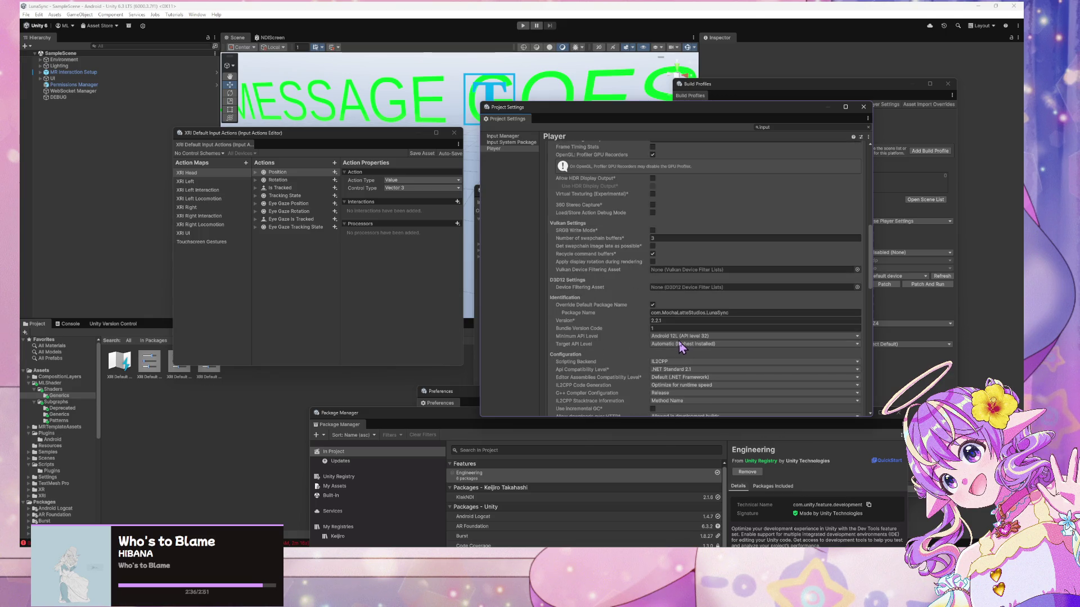
scroll(754, 363, "down", 2)
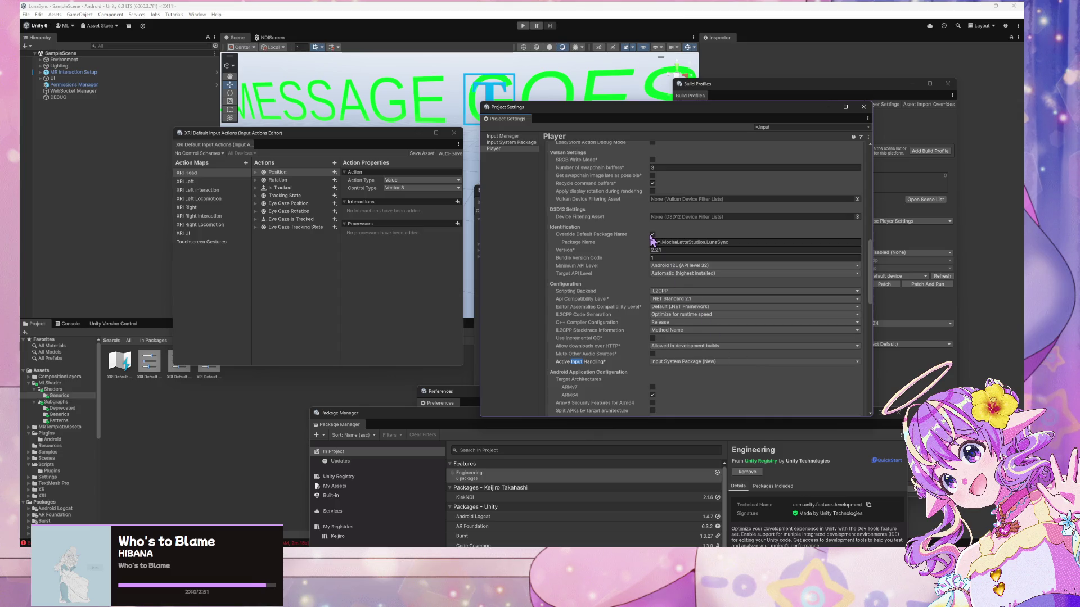
left_click(653, 235)
scroll(609, 352, "down", 3)
left_click(708, 316)
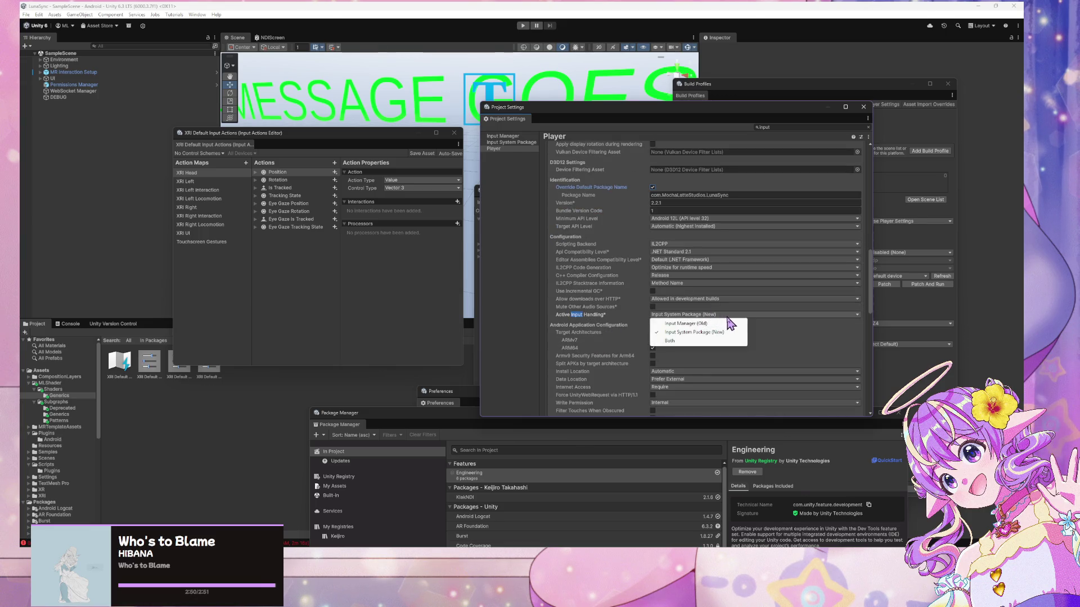
left_click(731, 337)
left_click(691, 316)
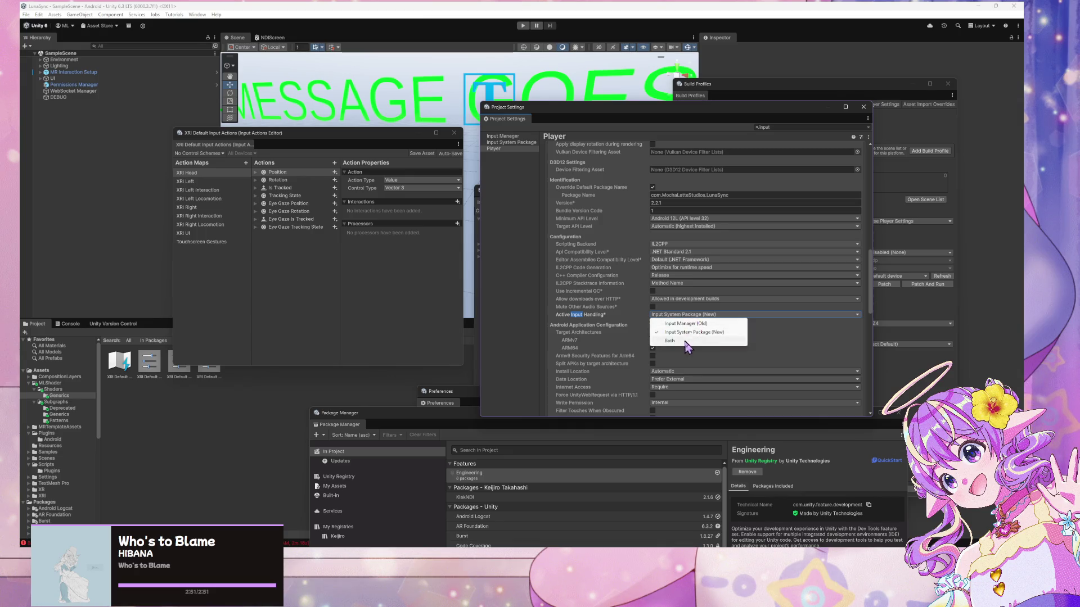
left_click(686, 344)
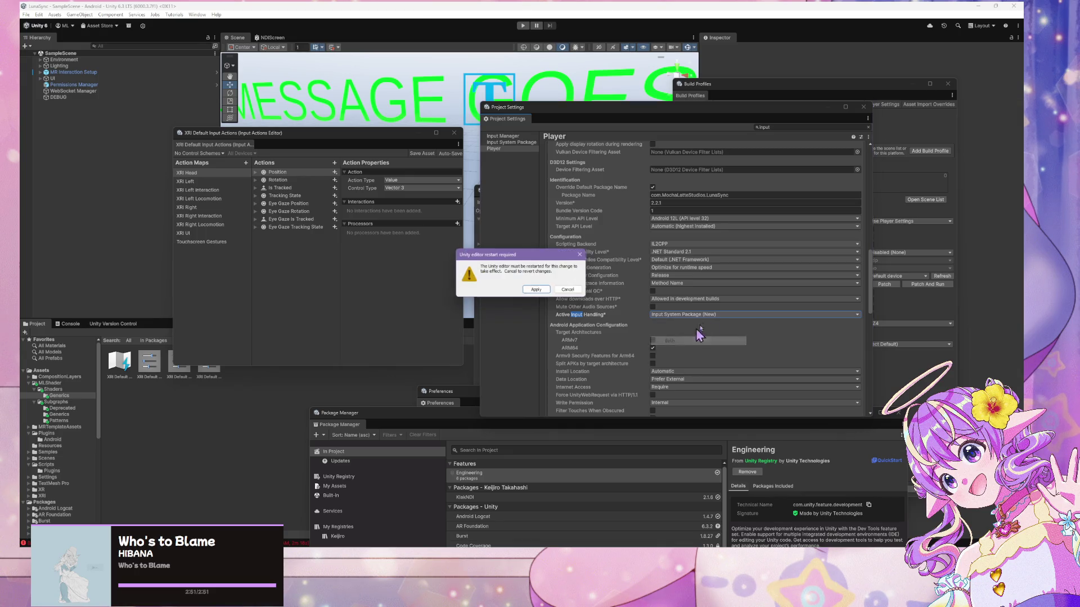
left_click(584, 294)
scroll(747, 336, "down", 5)
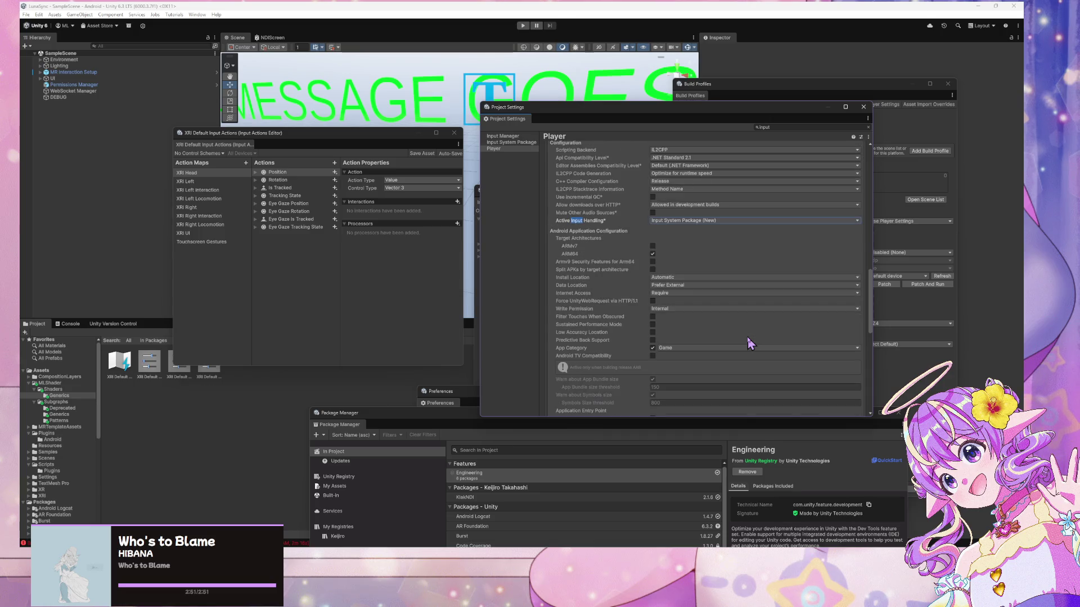
Set the Application Entry Point to GameActivity instead of Activity
scroll(672, 337, "down", 6)
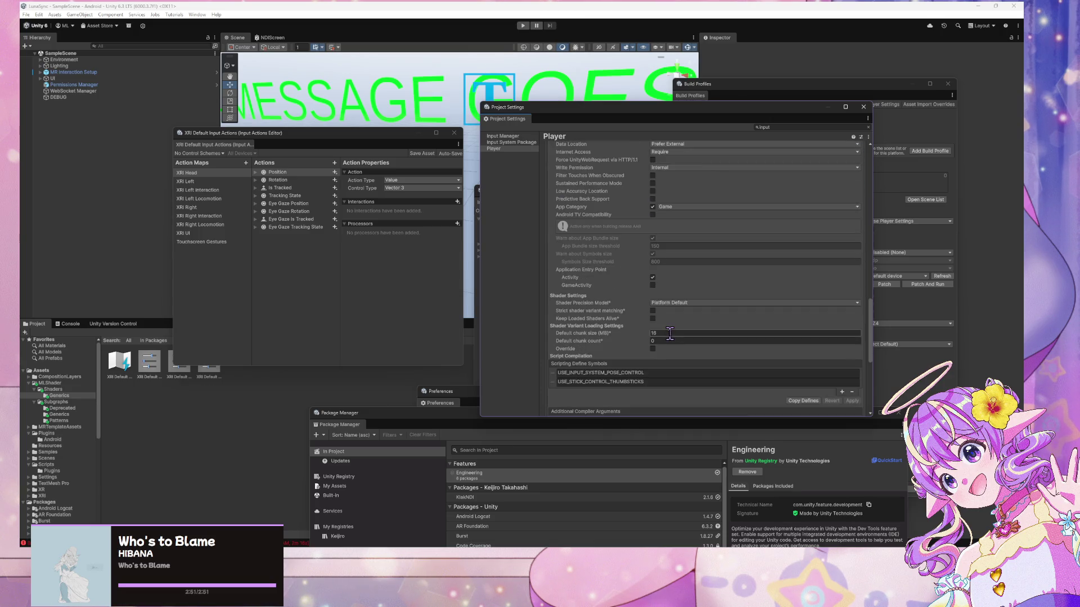
left_click(652, 285)
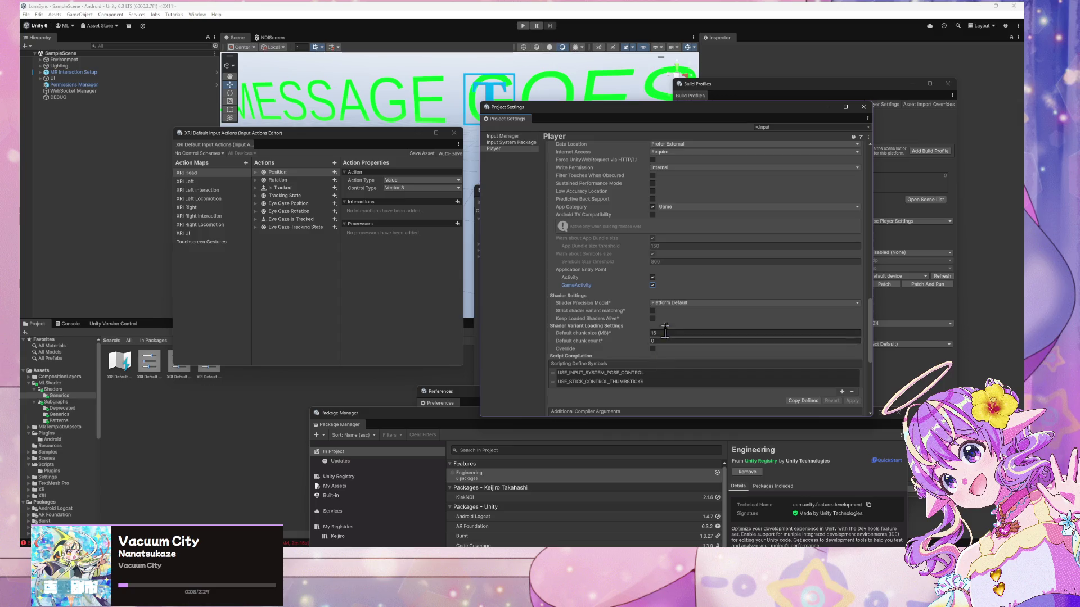
left_click(652, 278)
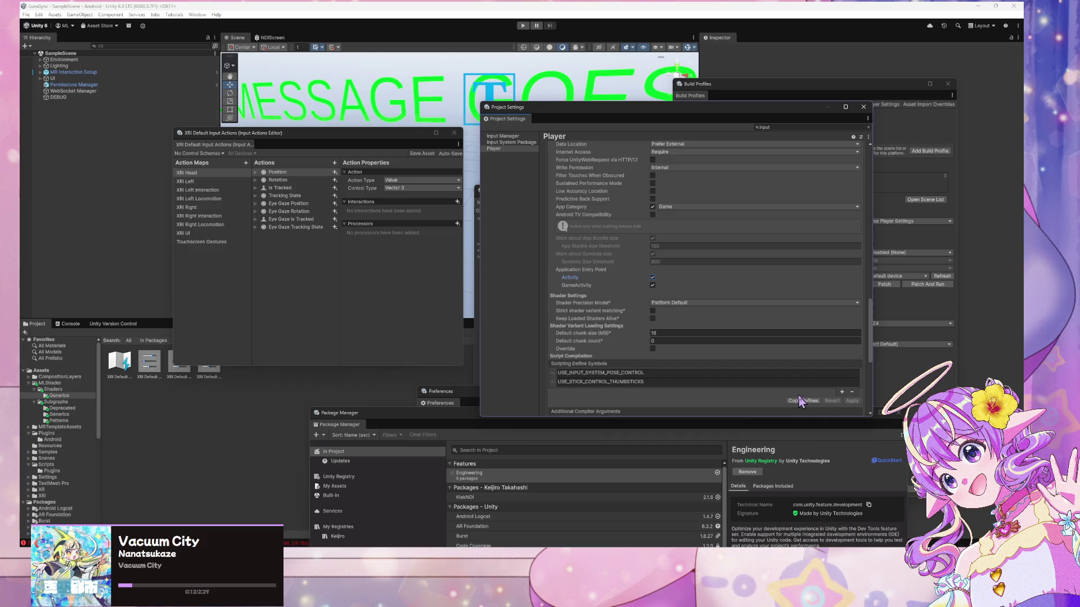
left_click(652, 278)
Turn on Allow 'unsafe' Code in the Player settings
scroll(664, 306, "down", 6)
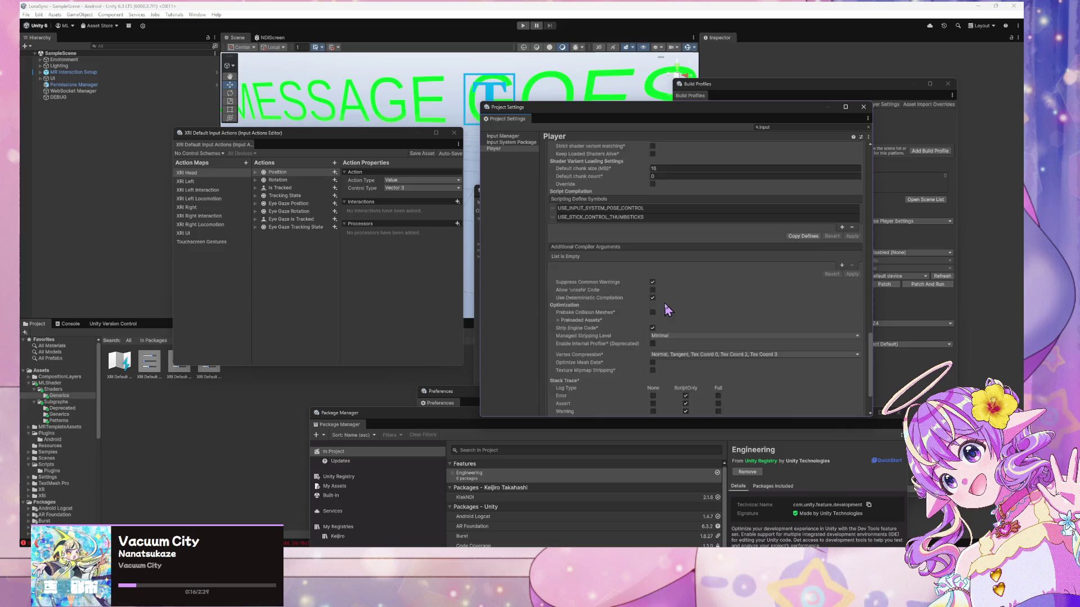
scroll(665, 309, "down", 3)
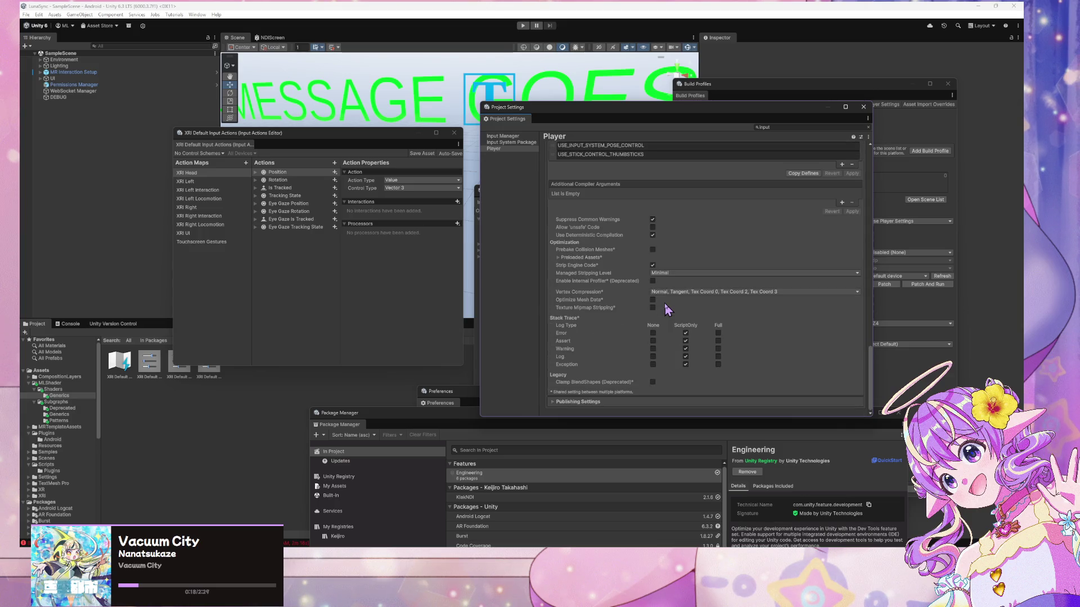
left_click(652, 227)
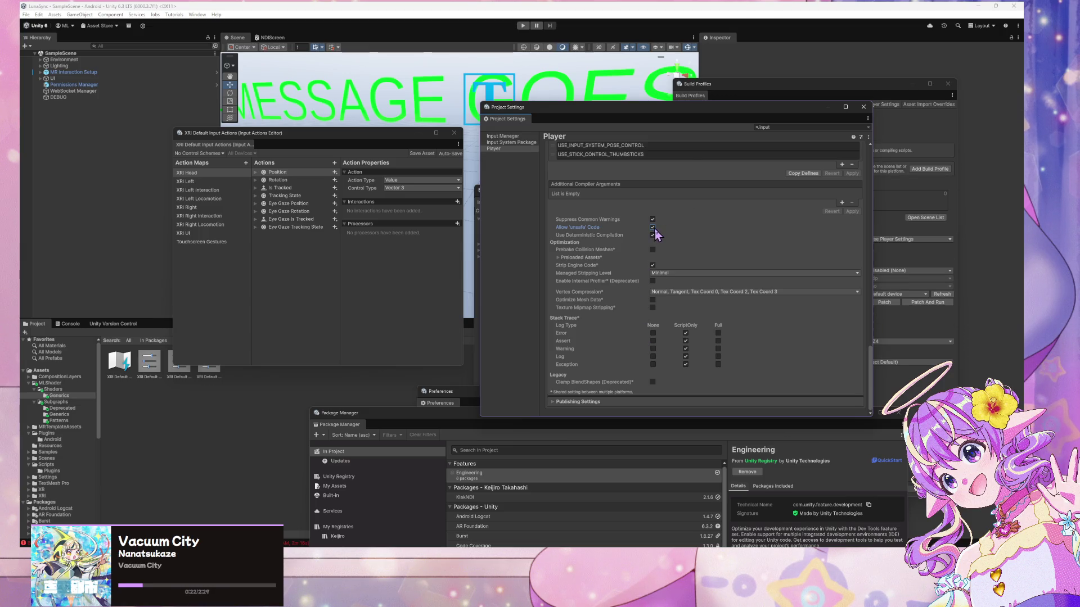
mouse_move(726, 112)
left_mouse_down()
mouse_move(491, 129)
mouse_move(687, 133)
mouse_move(799, 79)
left_mouse_up()
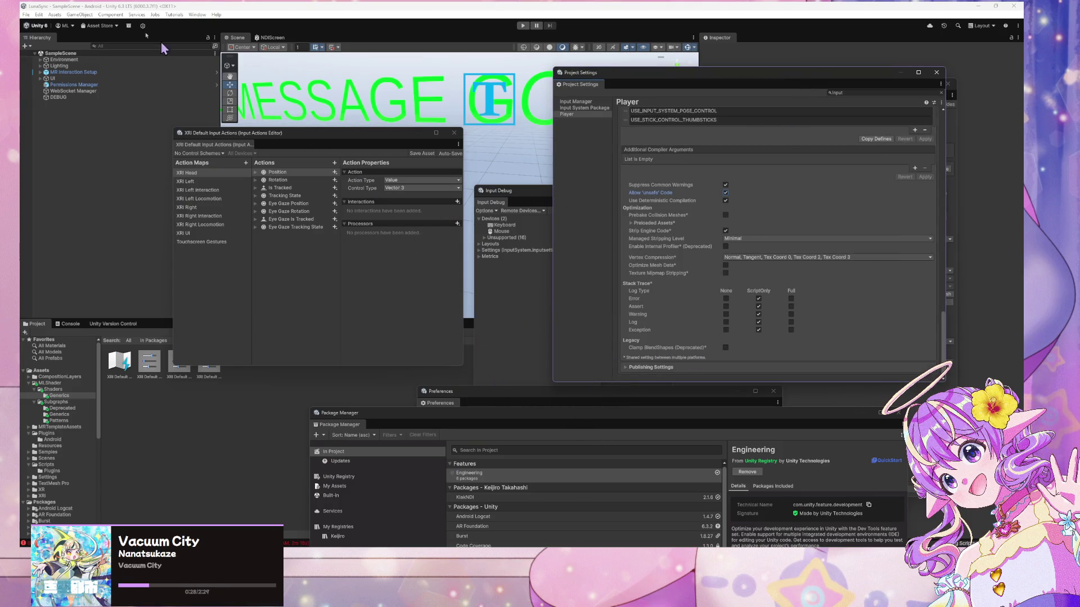
Open File > Build Profiles for Android beside the Player's expanded Publishing Settings
left_click(29, 15)
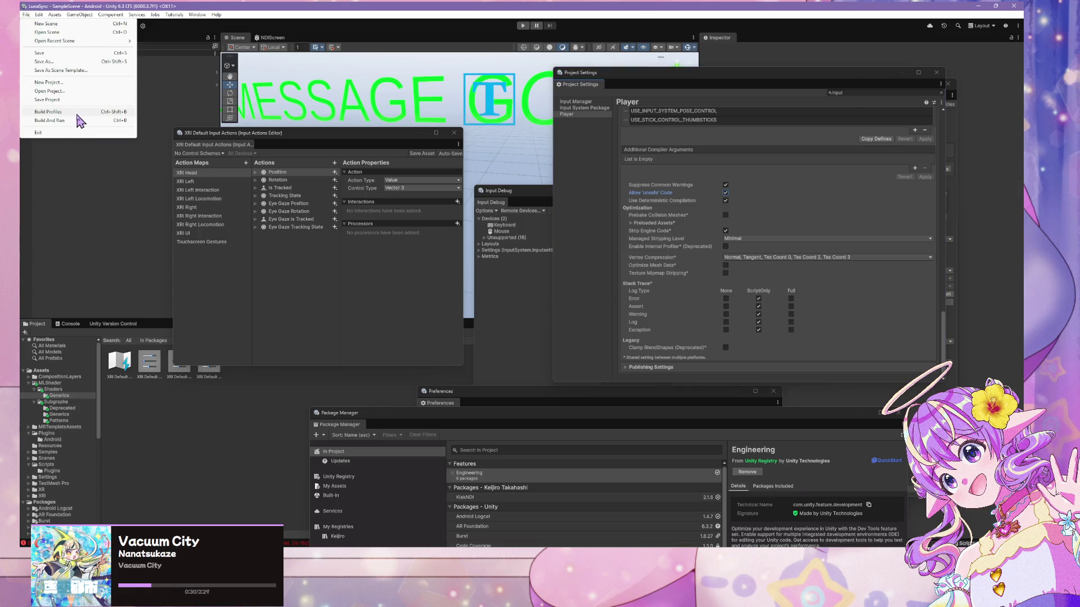
left_click(79, 112)
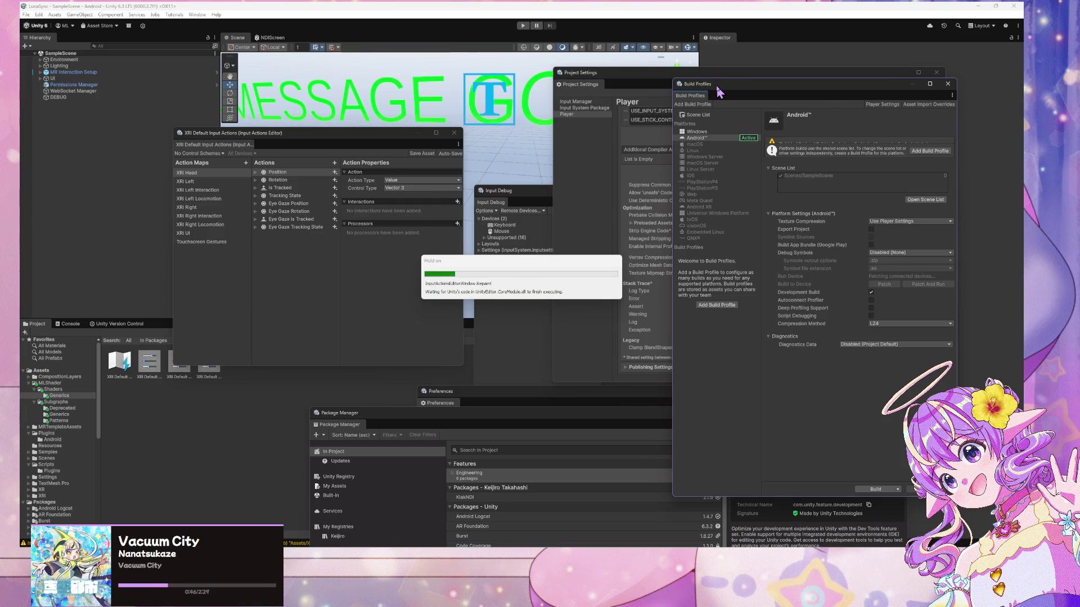
mouse_move(647, 80)
left_mouse_down()
mouse_move(302, 68)
mouse_move(679, 86)
left_mouse_up()
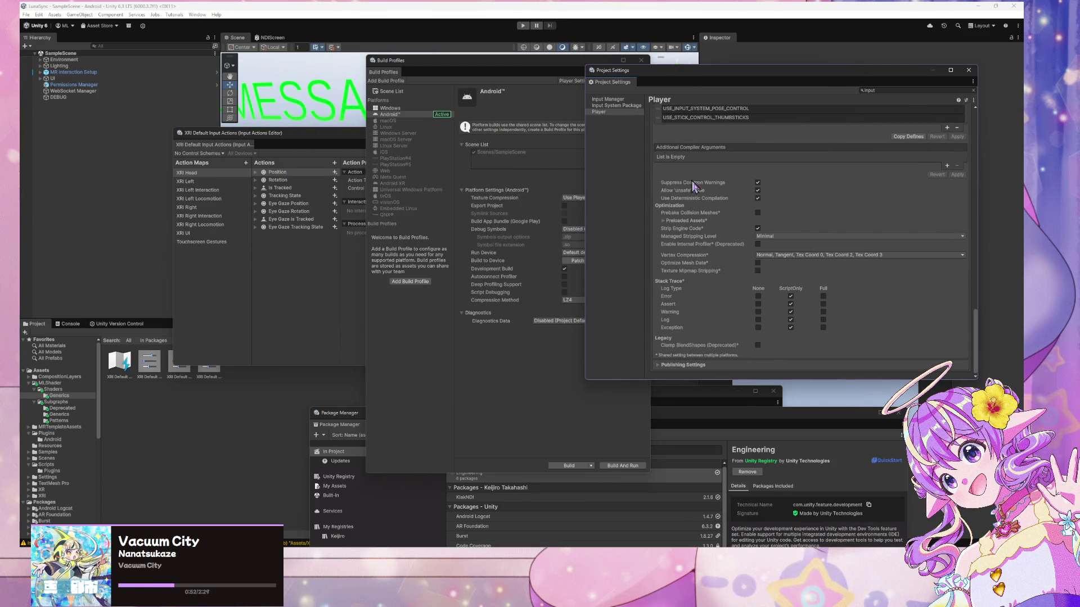
left_click(692, 366)
left_click(500, 354)
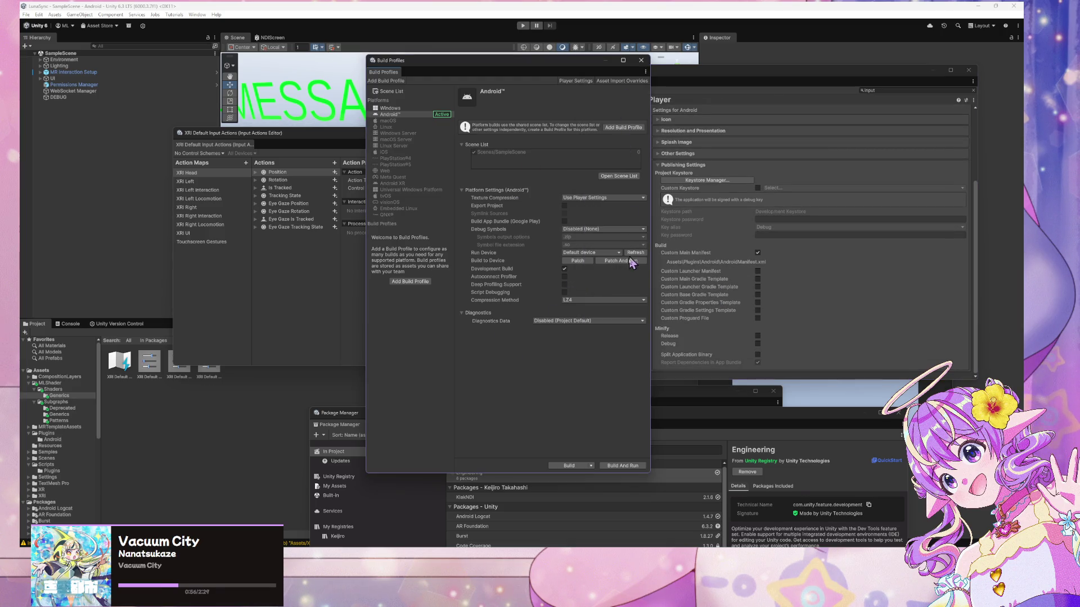
Build And Run to LunaSync.apk, confirming replacement of the existing file
left_click(615, 467)
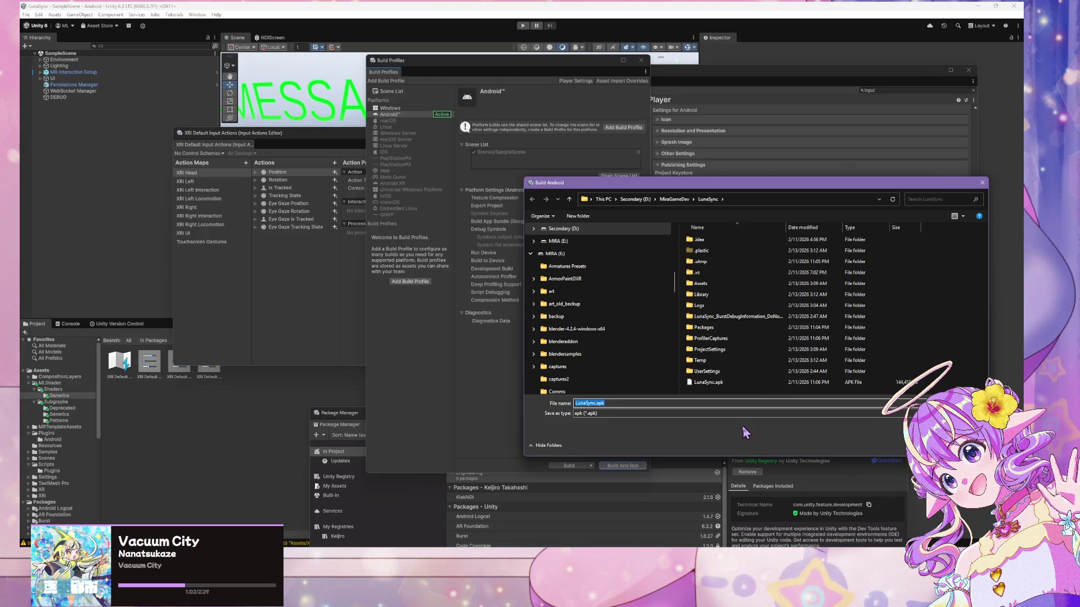
double_click(762, 384)
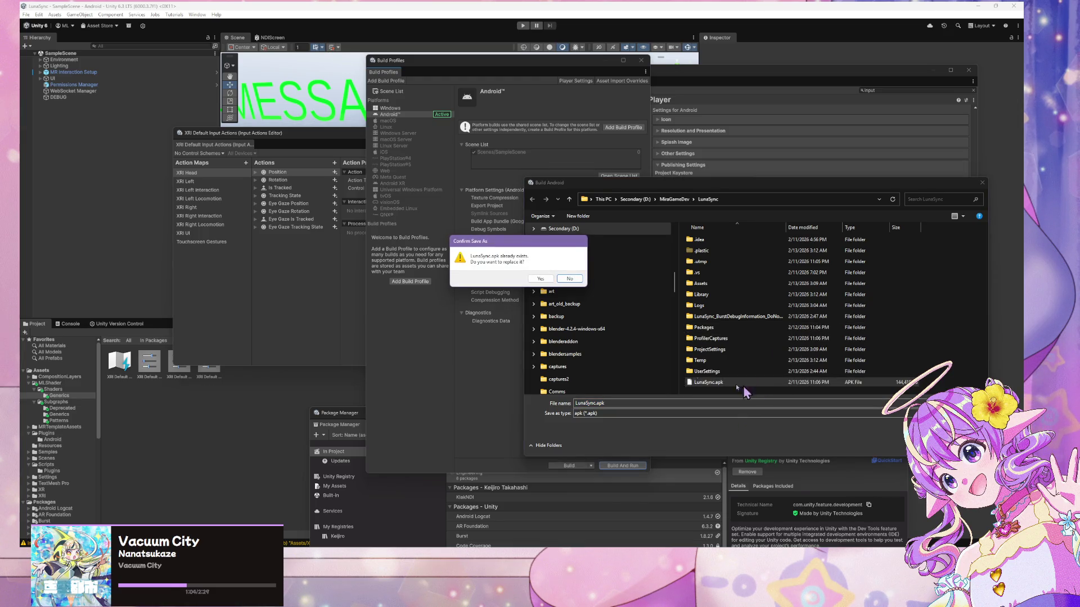
left_click(541, 279)
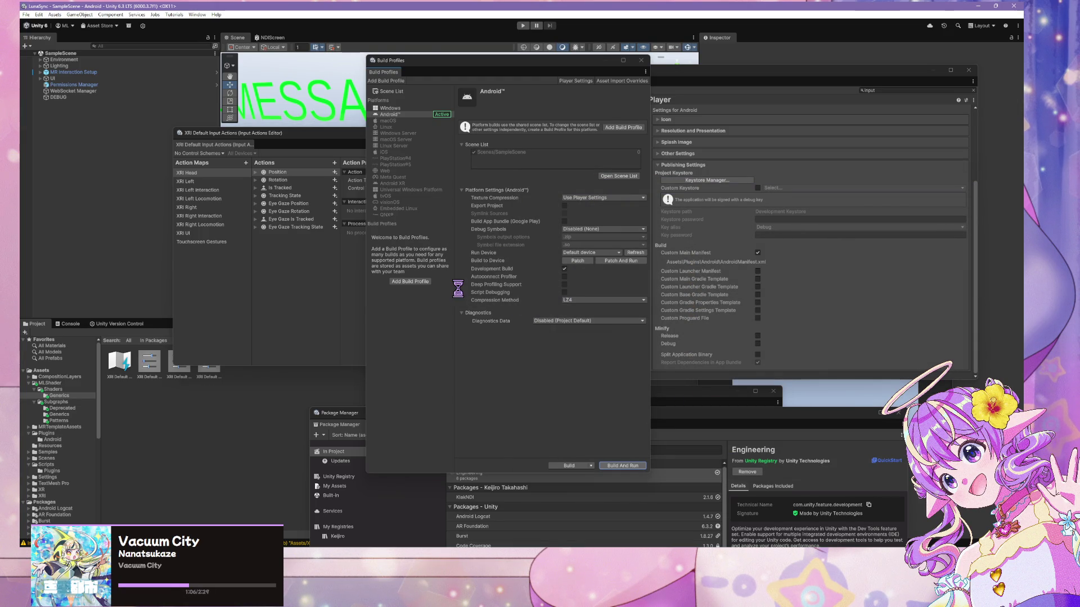
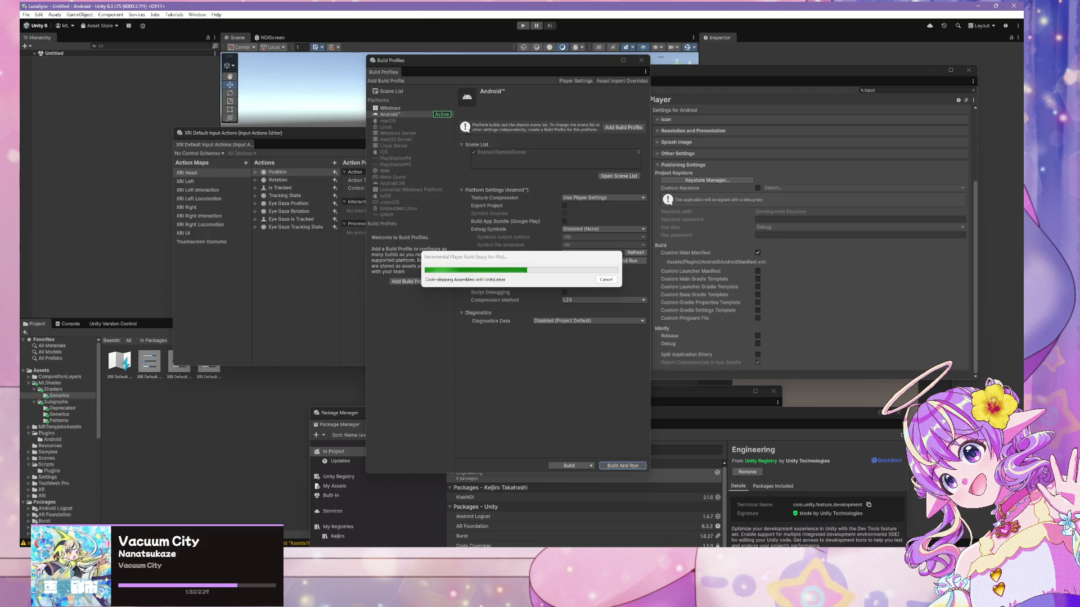
Leave the compiling Unity Android build and bring the Spotify playlist window to the front
key("alt+Tab")
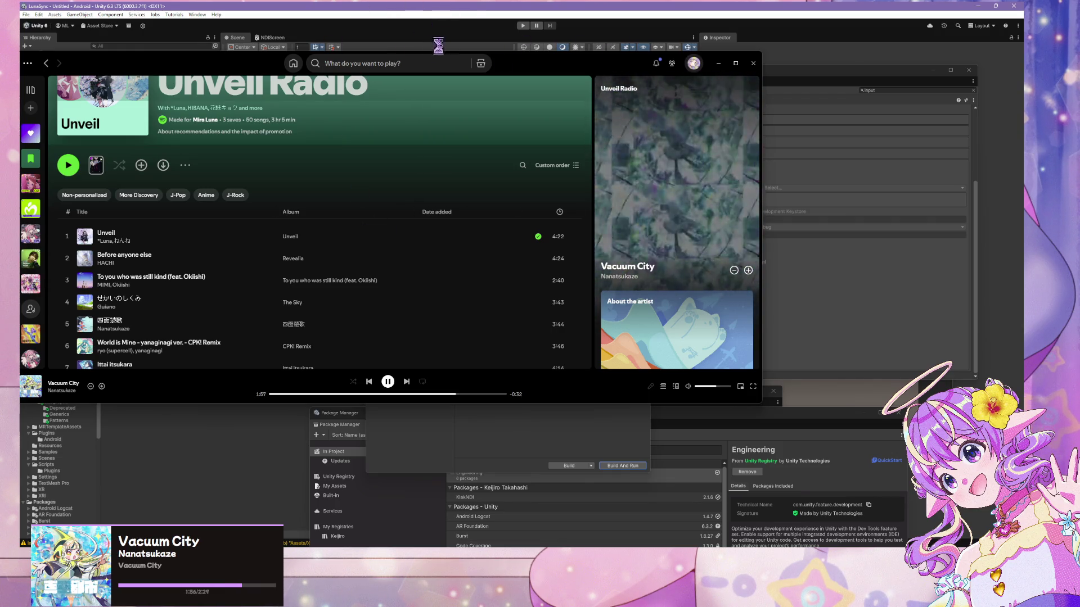
Move the Spotify window right, go to Home, and add Vacuum City to Liked Songs
mouse_move(549, 71)
left_mouse_down()
mouse_move(726, 124)
mouse_move(754, 85)
left_mouse_up()
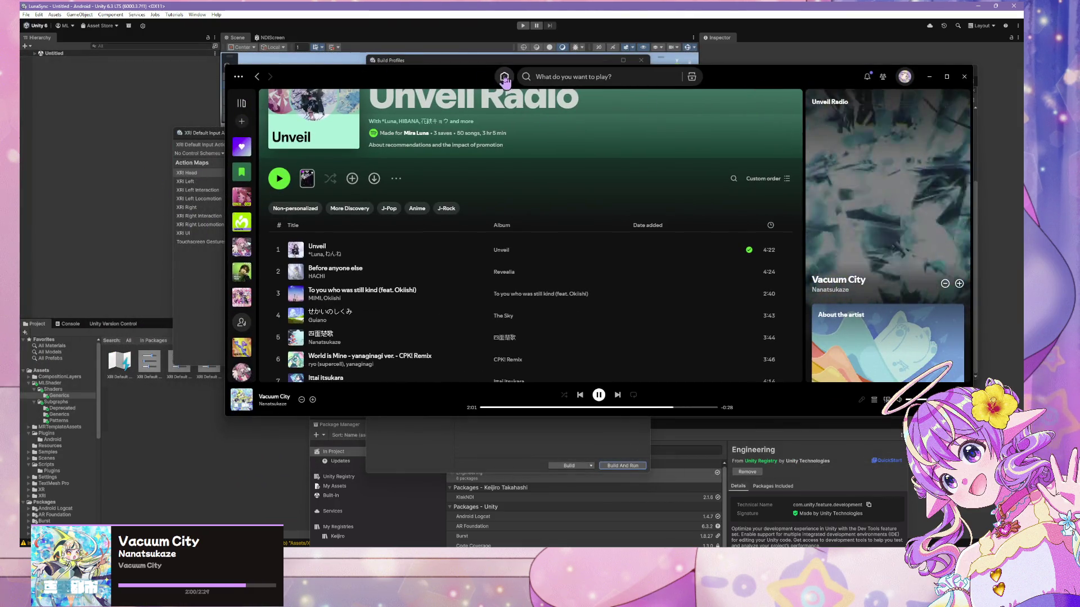
left_click(504, 77)
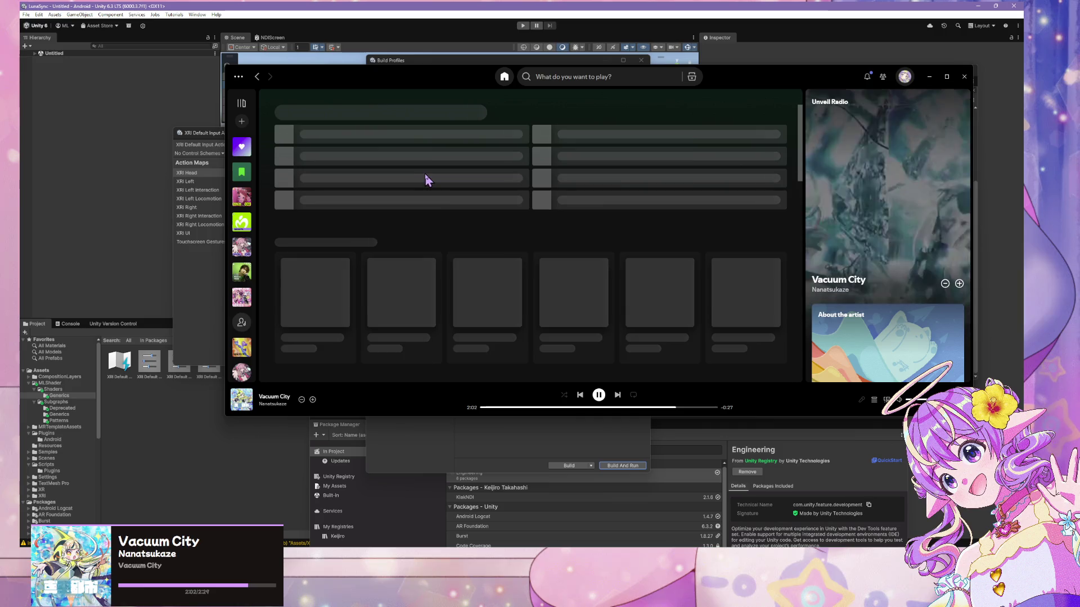
left_click(313, 399)
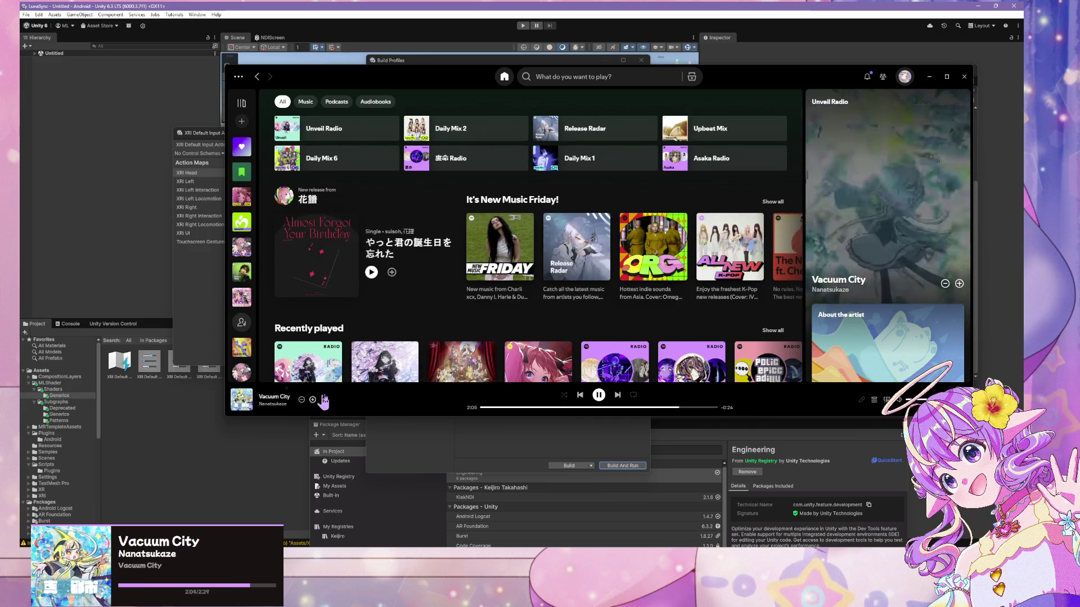
Play the Release Radar playlist, then minimise Spotify to return to Unity
left_click(368, 235)
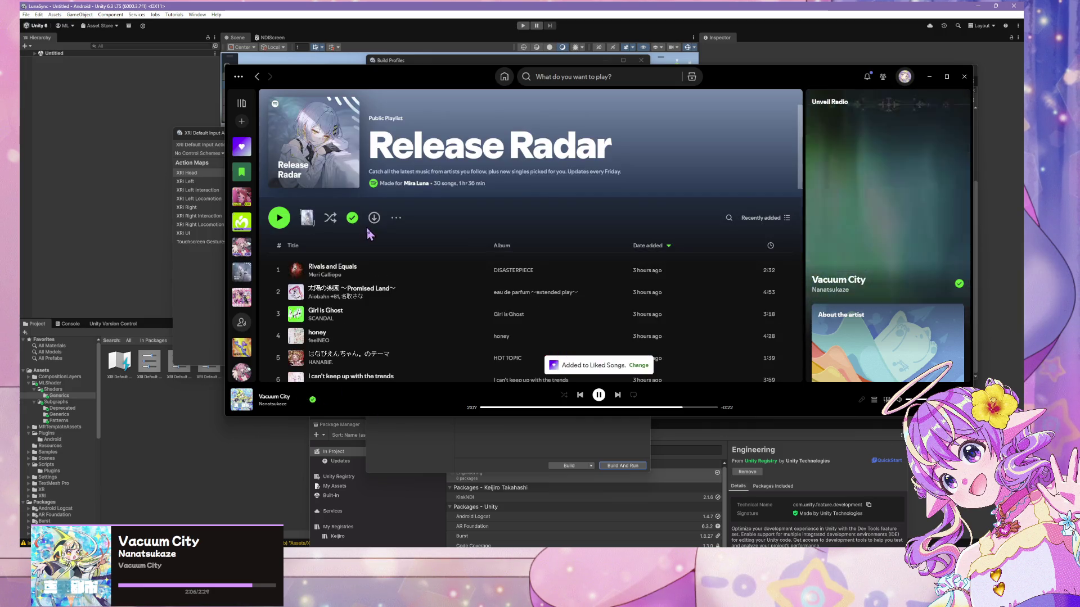
scroll(371, 234, "down", 5)
scroll(374, 232, "up", 3)
scroll(376, 231, "down", 8)
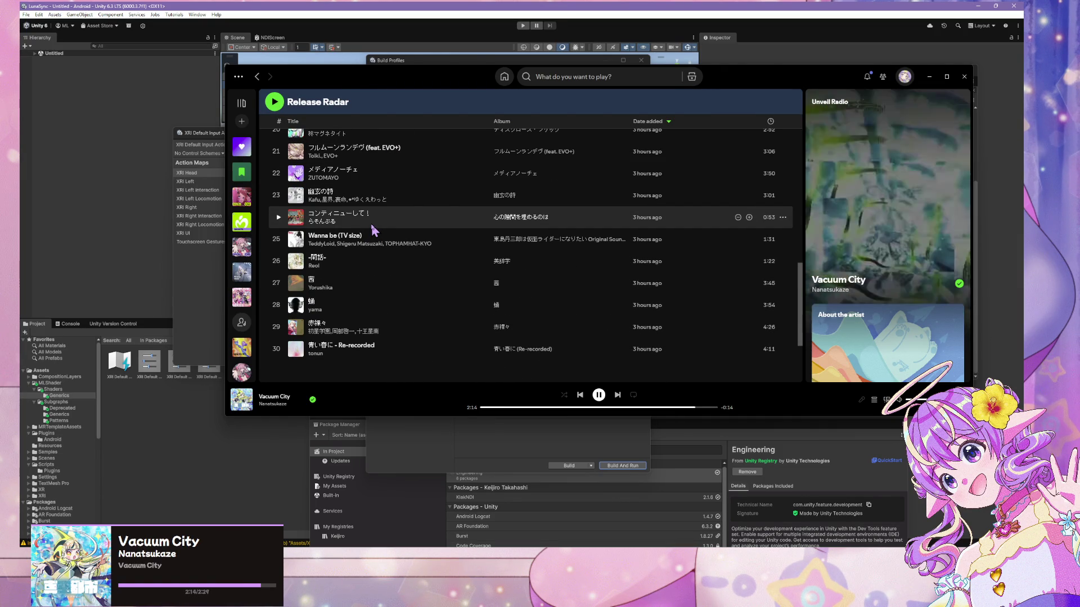
scroll(372, 230, "up", 10)
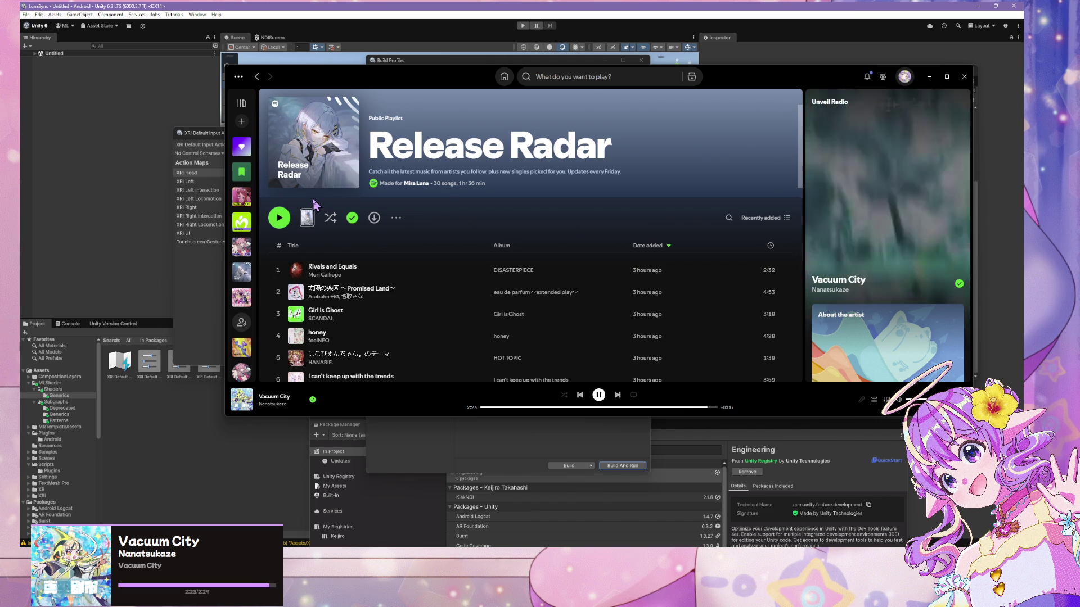
left_click(286, 220)
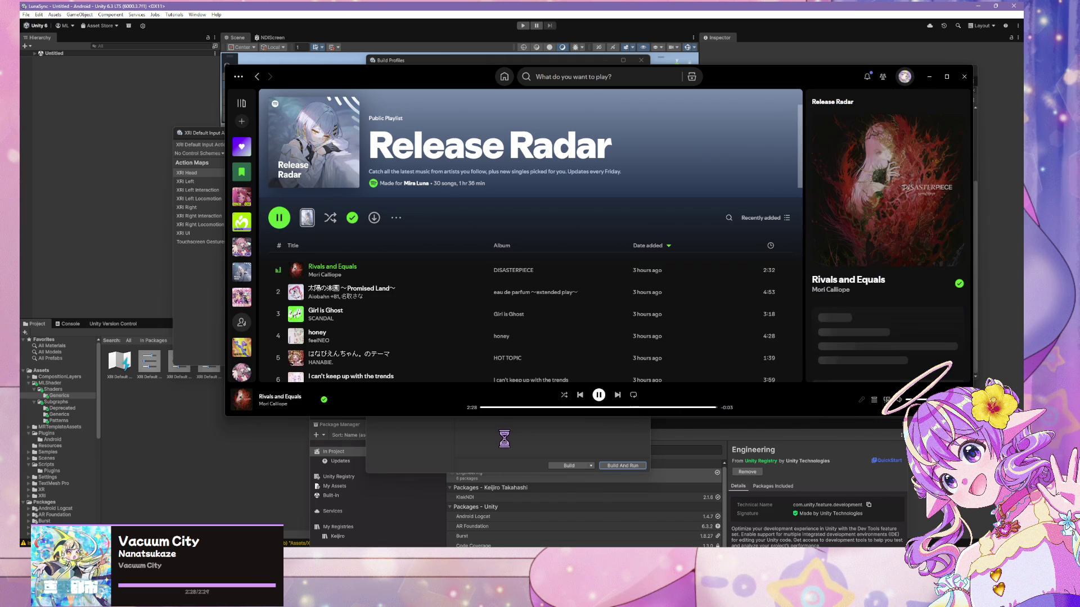
left_click(929, 76)
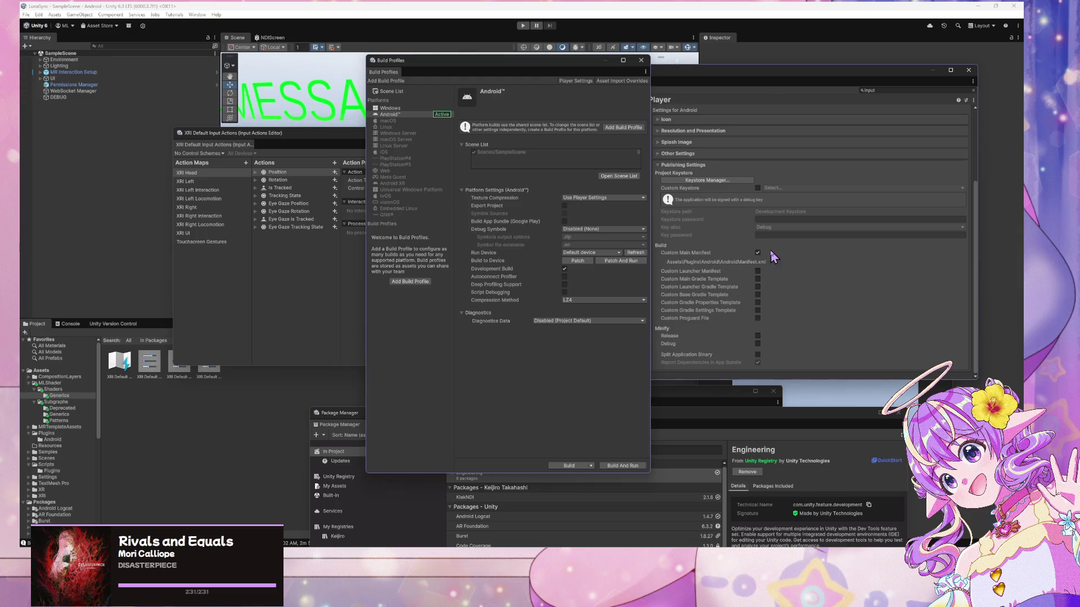
Bring Project Settings over the build window and expand the Player's Other Settings section
mouse_move(560, 65)
left_mouse_down()
mouse_move(848, 73)
mouse_move(470, 81)
left_mouse_up()
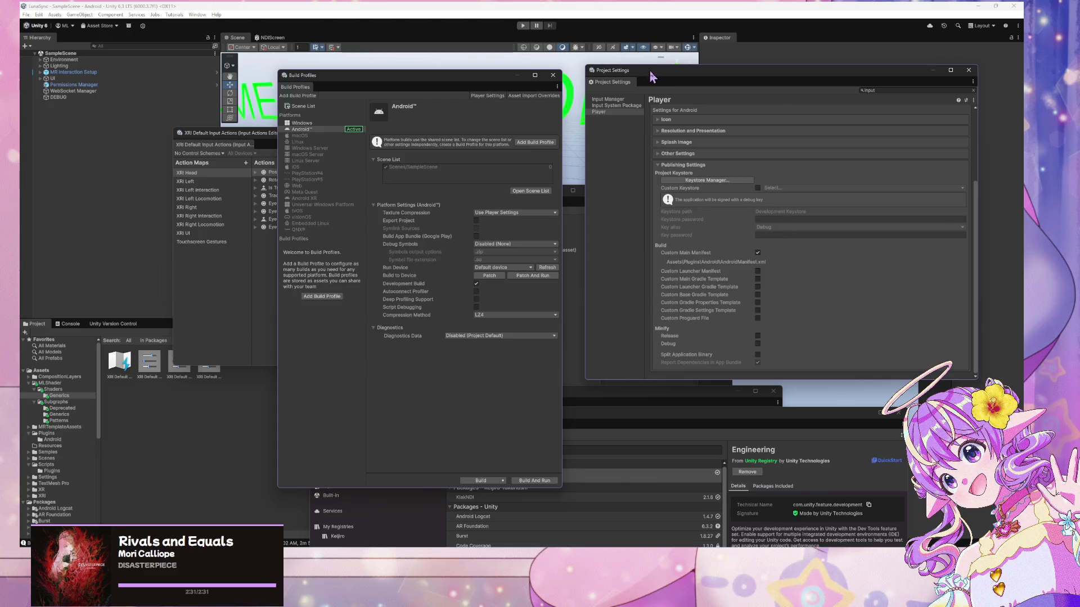
left_click_drag(649, 72, 527, 64)
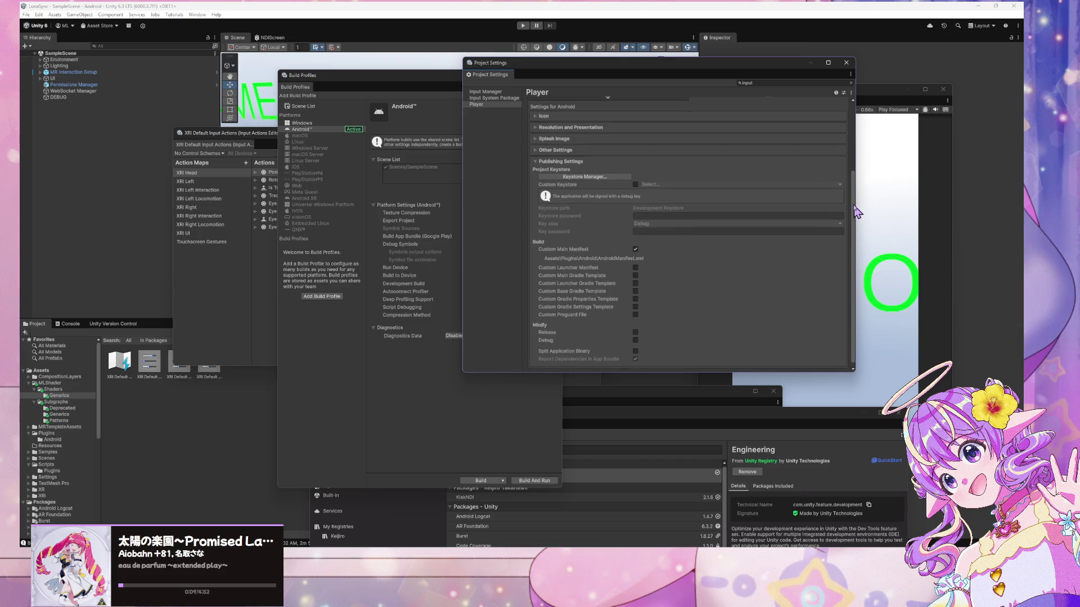
left_click(557, 158)
left_click(563, 175)
Set Application Entry Point to Activity, unticking GameActivity
scroll(669, 278, "down", 3)
scroll(669, 277, "down", 6)
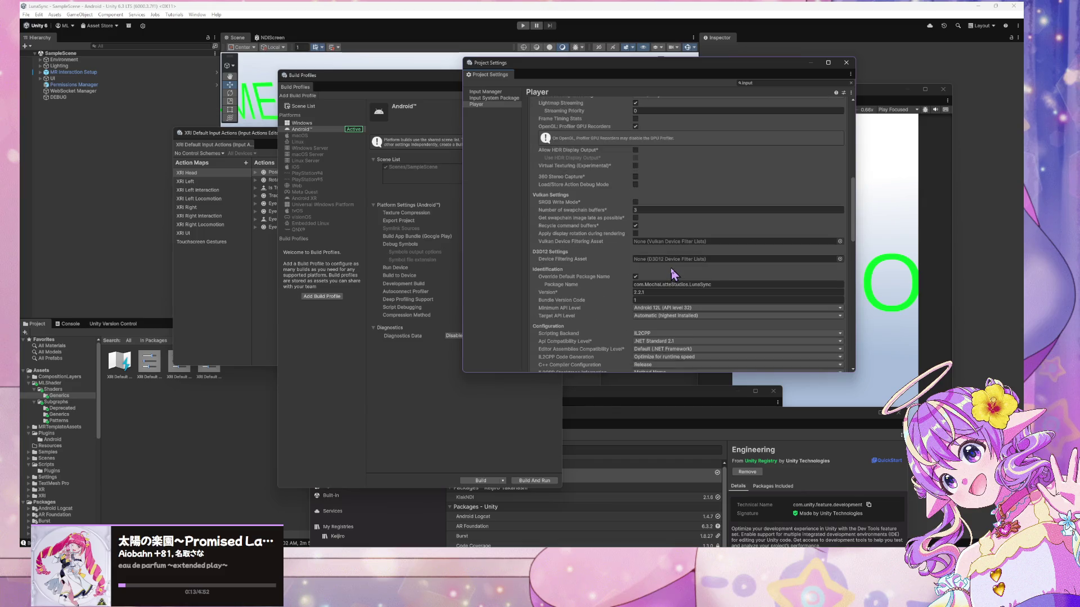
scroll(674, 274, "down", 3)
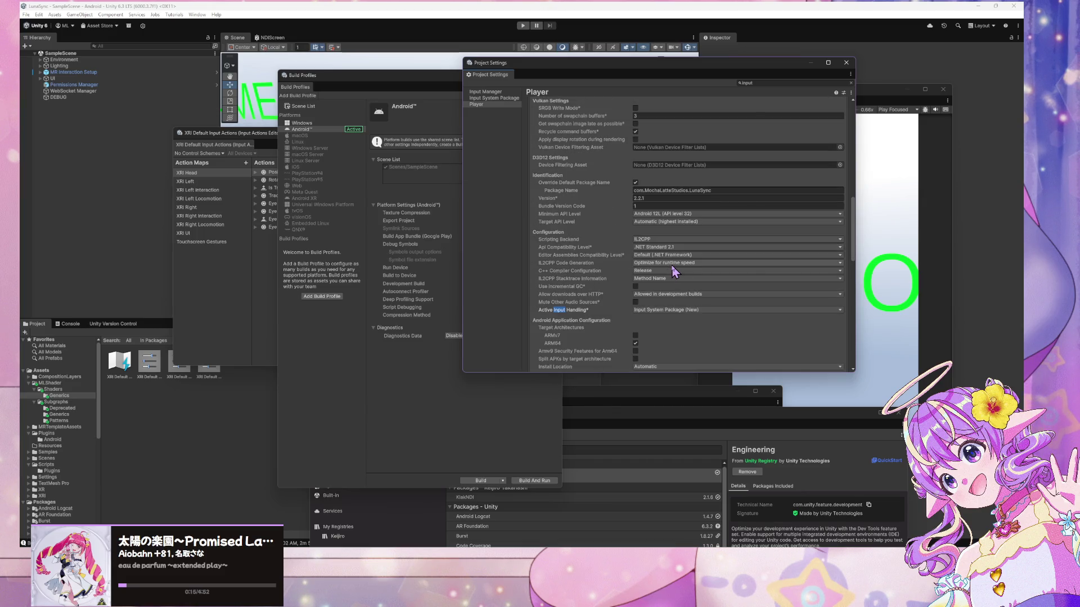
scroll(674, 272, "down", 2)
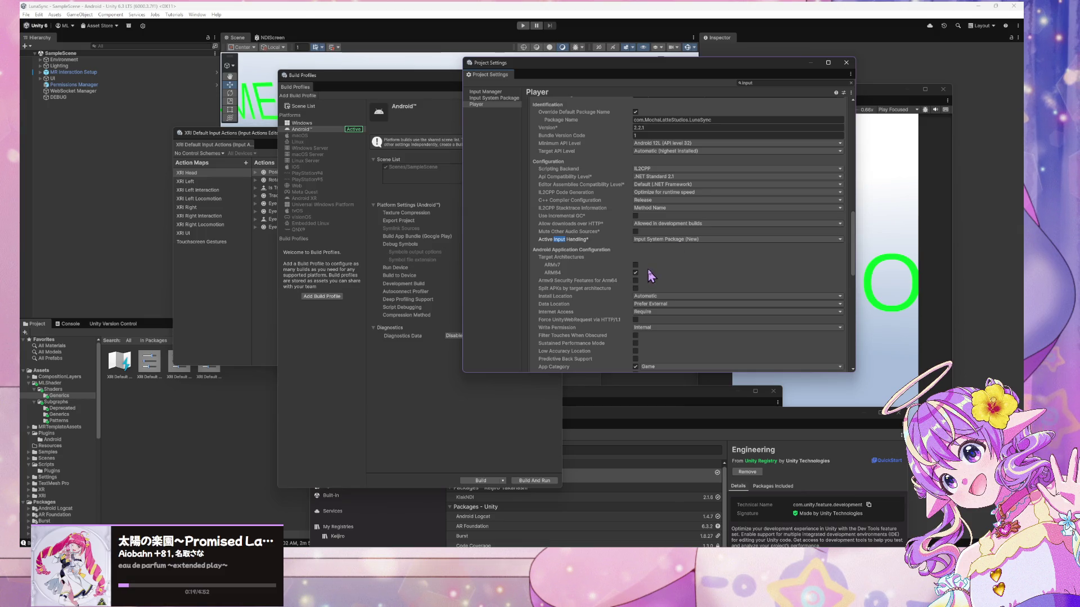
scroll(647, 269, "down", 2)
scroll(652, 270, "down", 2)
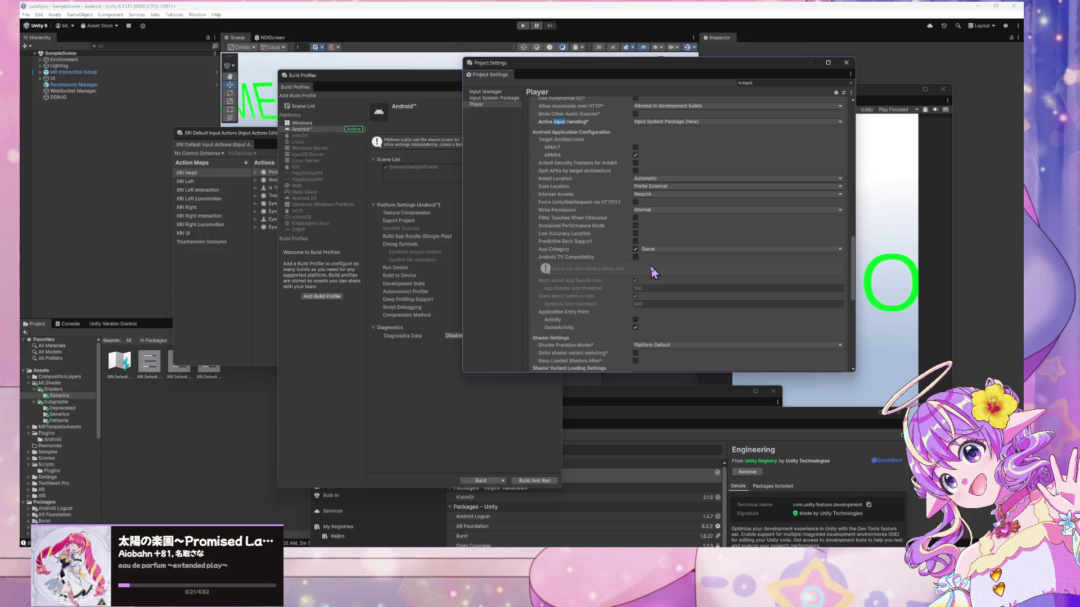
scroll(650, 265, "down", 1)
left_click(636, 273)
left_click(636, 280)
left_click(432, 332)
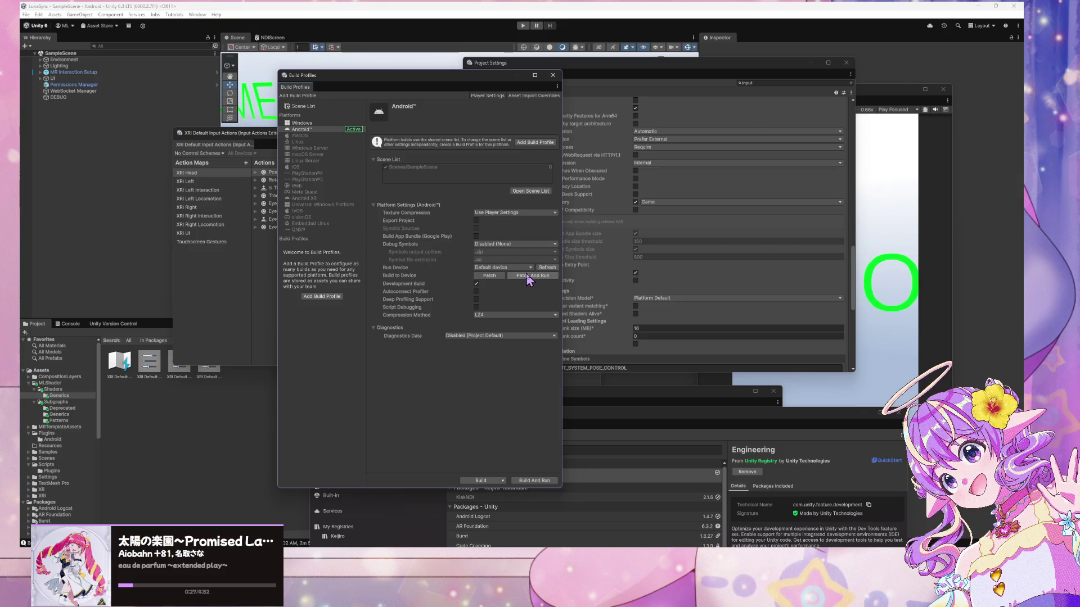
Build And Run over the existing LunaSync.apk, then dismiss the Gradle resource-not-found error
left_click(533, 481)
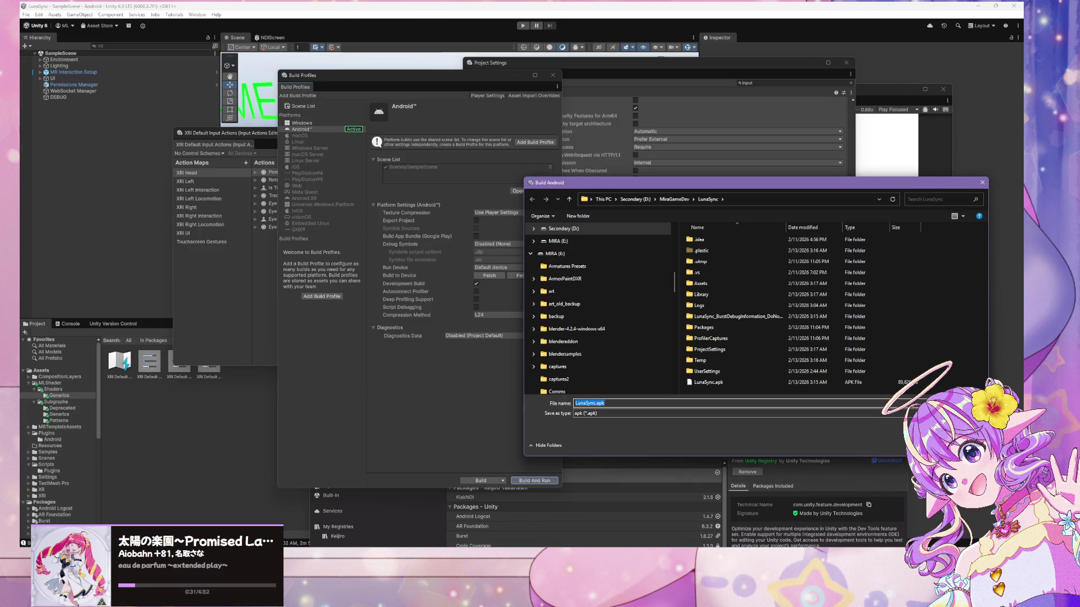
double_click(708, 383)
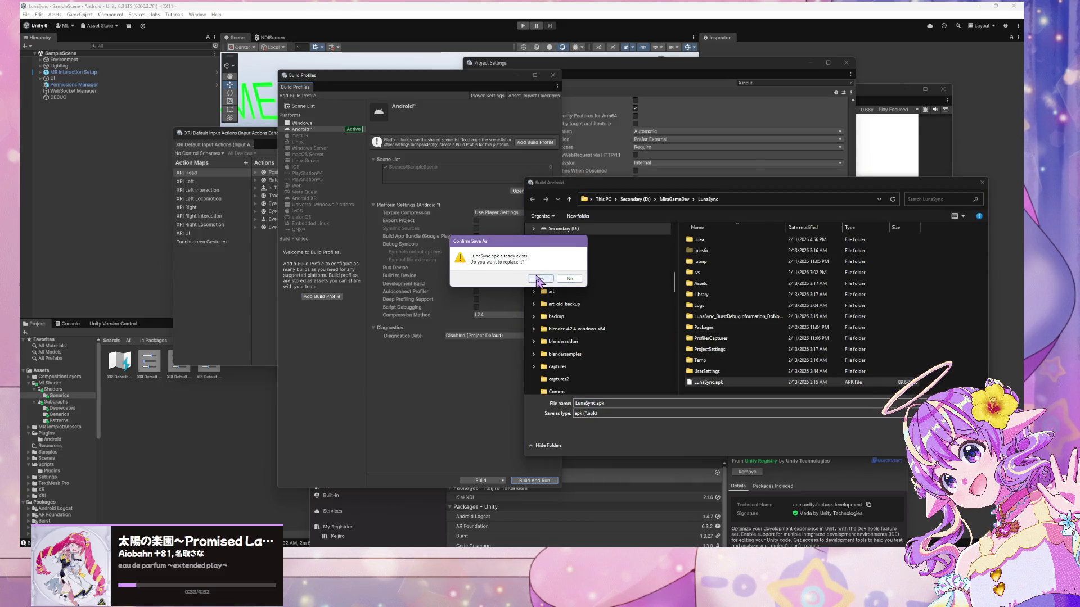
left_click(538, 280)
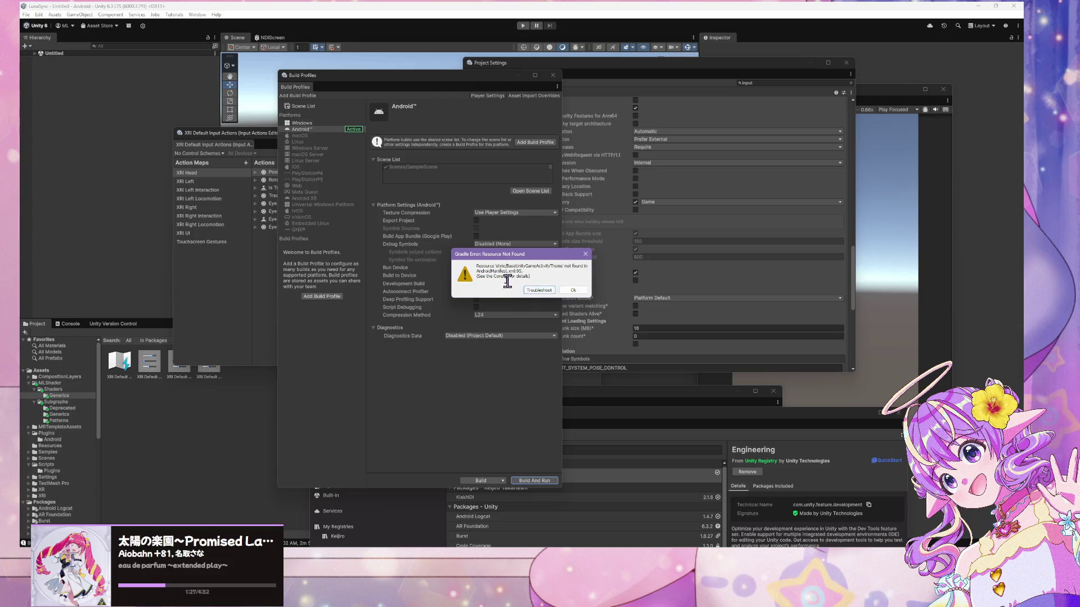
left_click(560, 291)
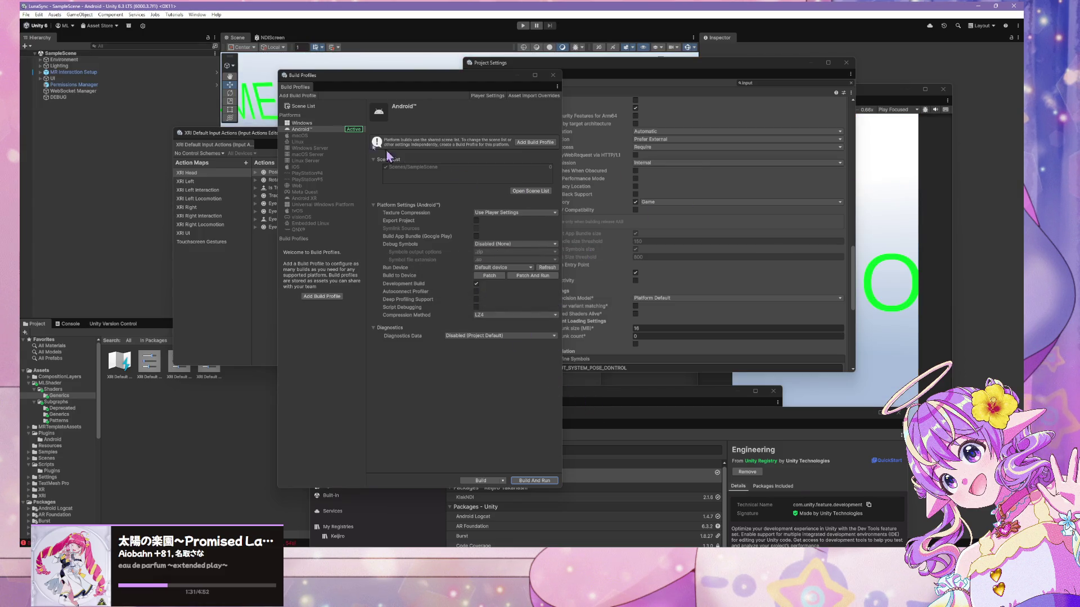
Open the Console and drag Build Profiles, Input Actions, Package Manager and Preferences windows aside
left_click(70, 324)
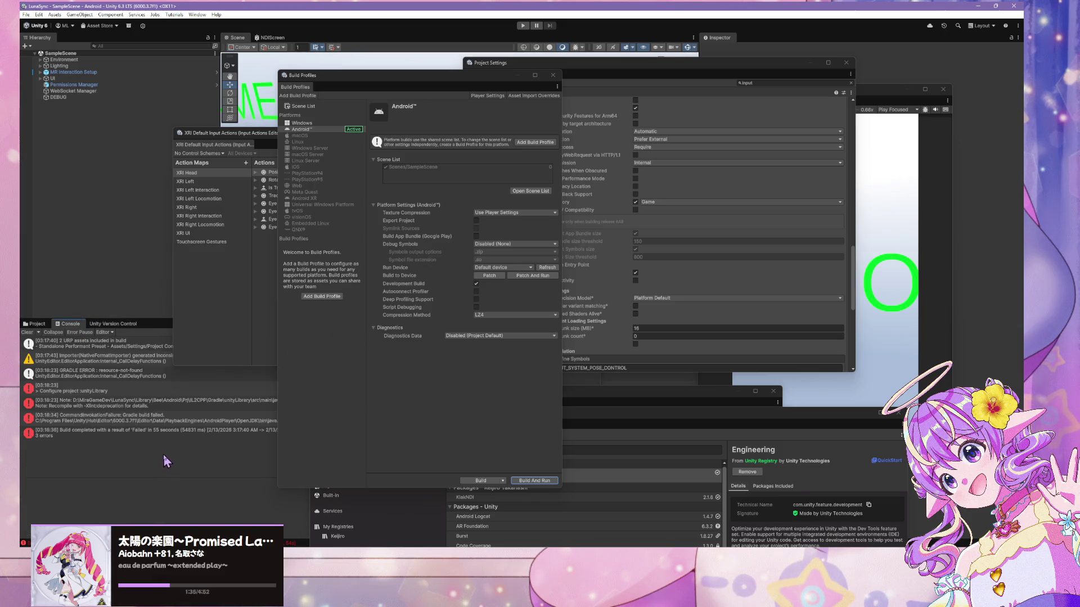
left_click_drag(371, 74, 642, 69)
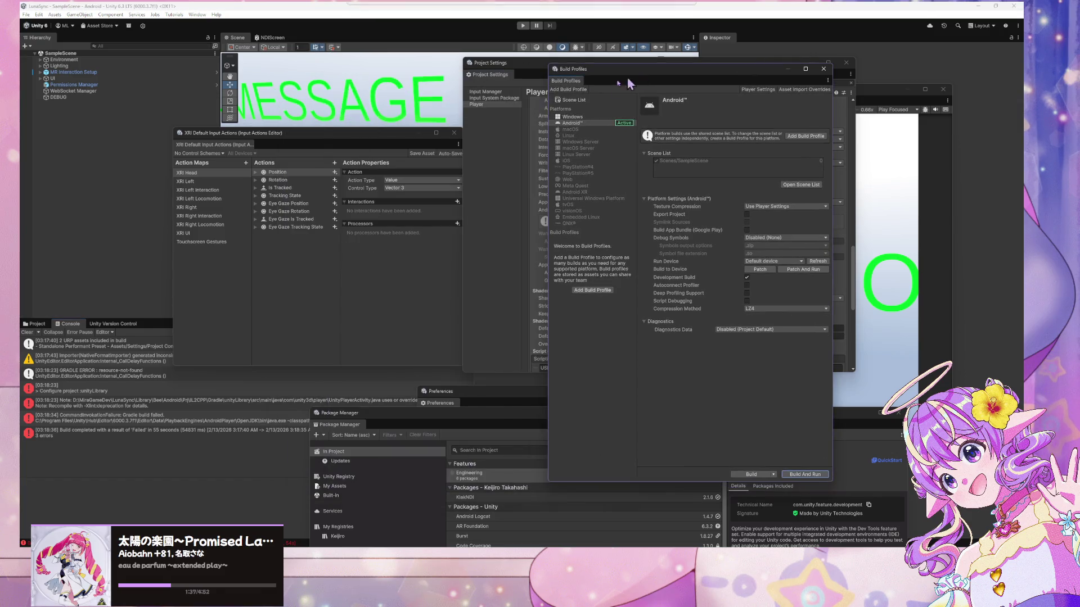
left_click_drag(293, 134, 447, 17)
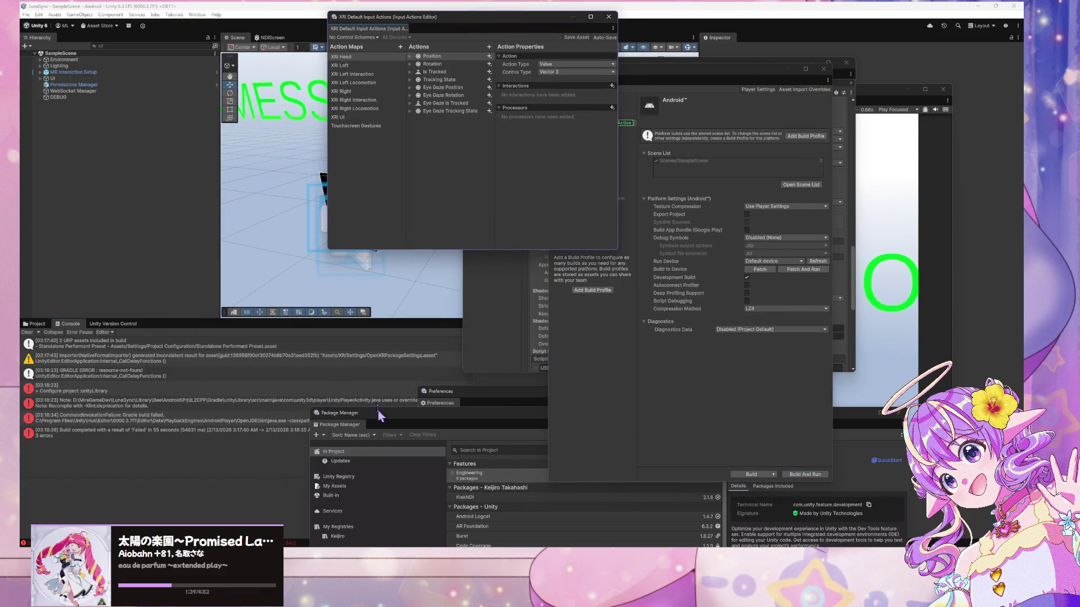
left_click_drag(392, 423, 731, 344)
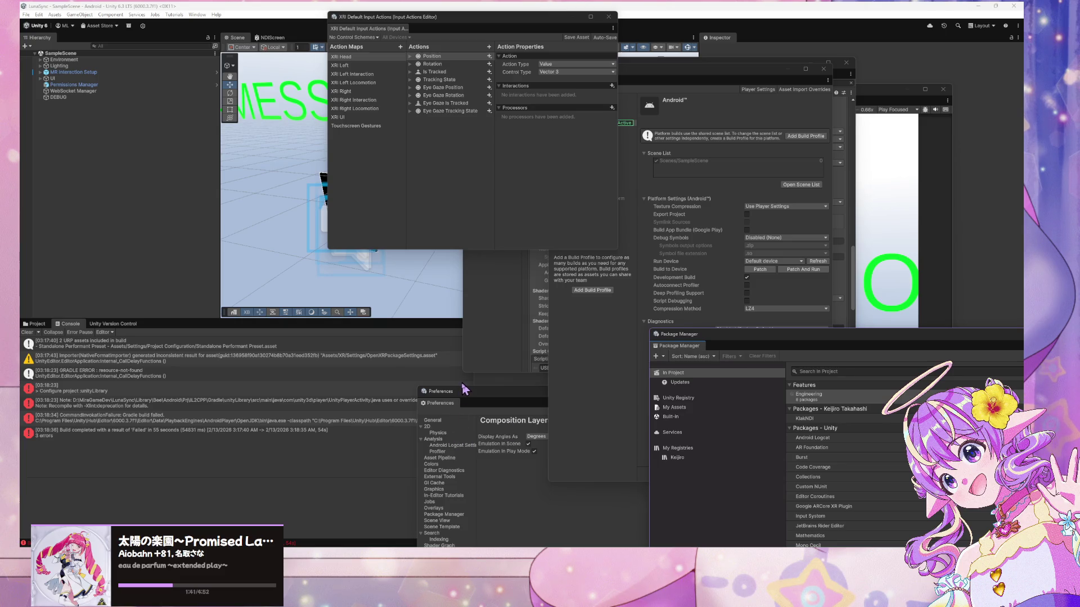
left_click_drag(477, 395, 646, 384)
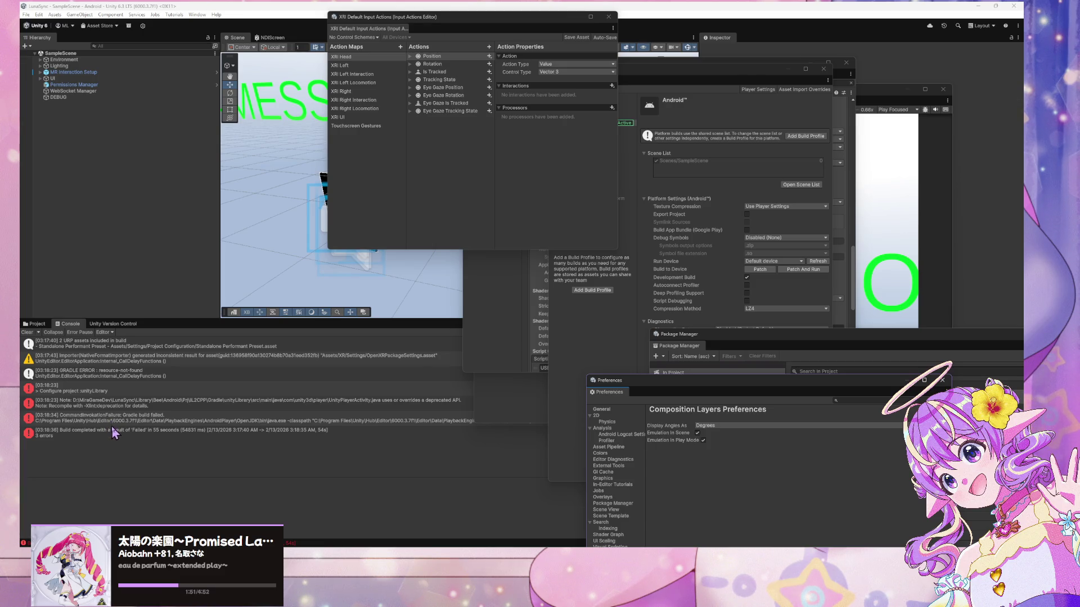
Inspect the Configure project and GRADLE ERROR entries in the console log
left_click(115, 394)
left_click(86, 392)
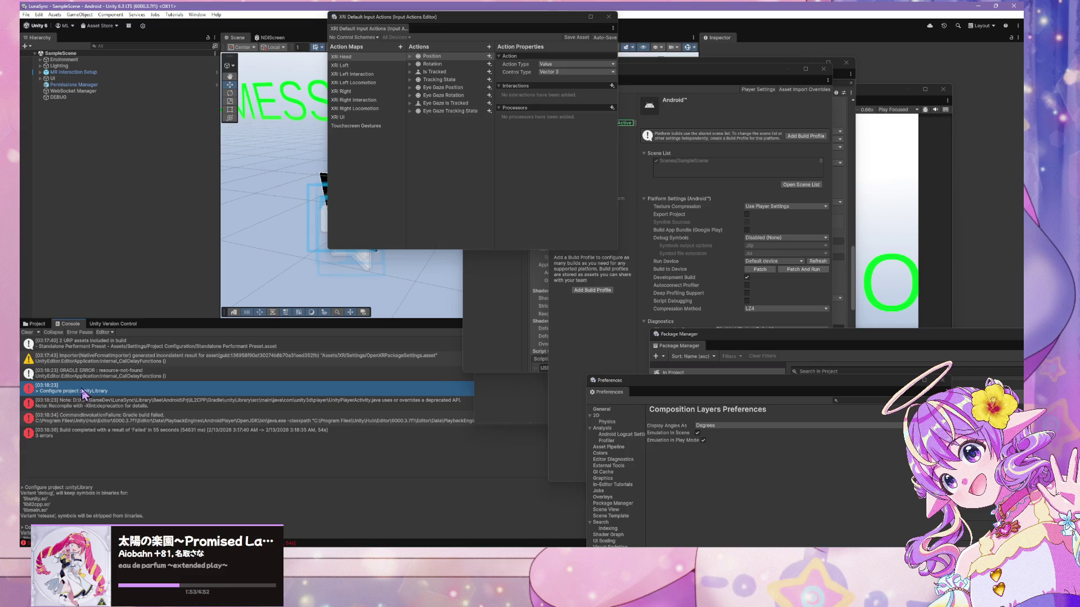
left_click(133, 375)
left_click(127, 396)
Close Input Debug, dock Project Settings on the right, and reopen Build Profiles
left_click_drag(528, 186, 540, 196)
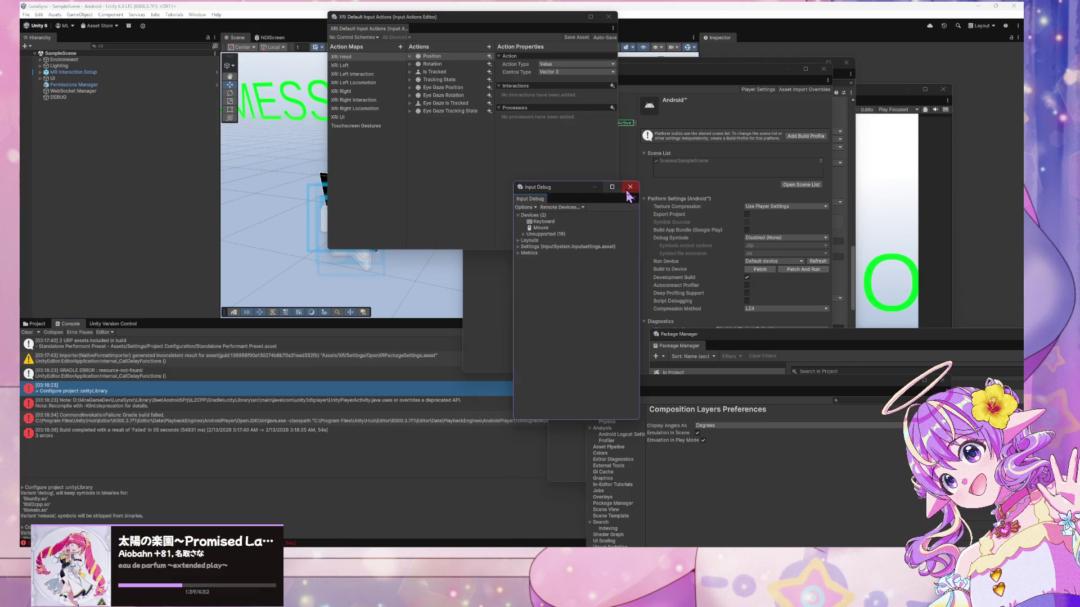
left_click(627, 188)
left_click(502, 353)
left_click_drag(595, 63, 833, 113)
key("ctrl+shift+b")
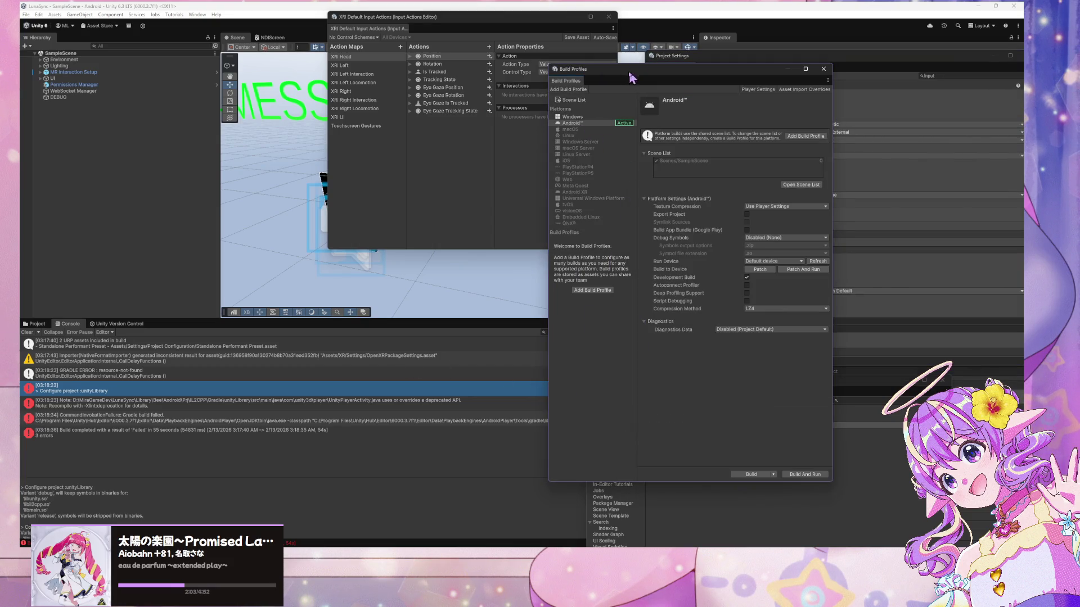
left_click_drag(635, 68, 835, 74)
Move Preferences aside and show the 'Gradle build failed' CommandInvocationFailure details
left_click(641, 387)
left_click_drag(641, 387, 776, 397)
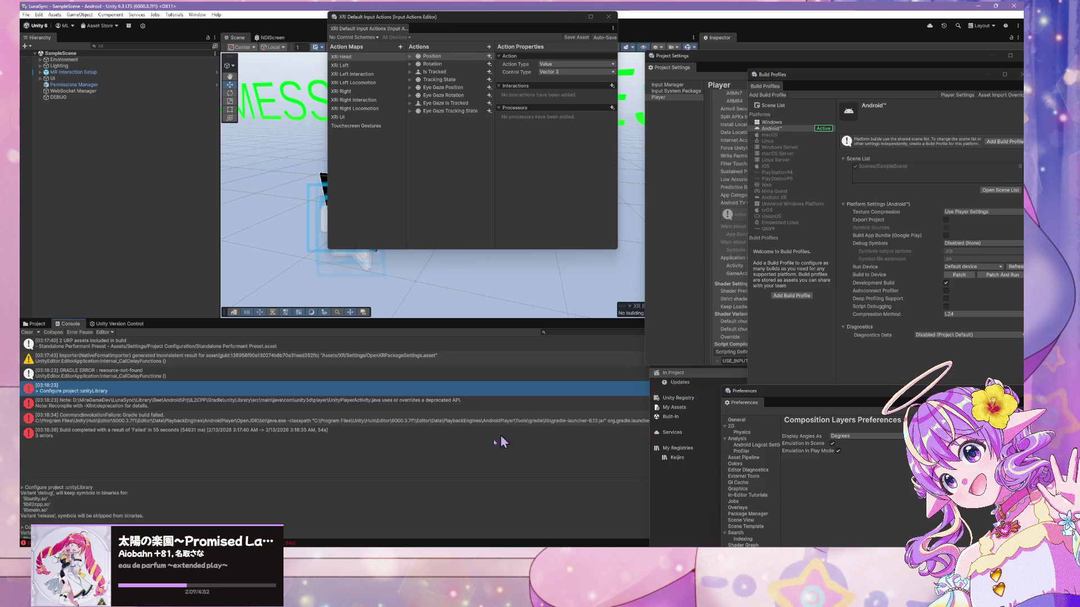
left_click(514, 422)
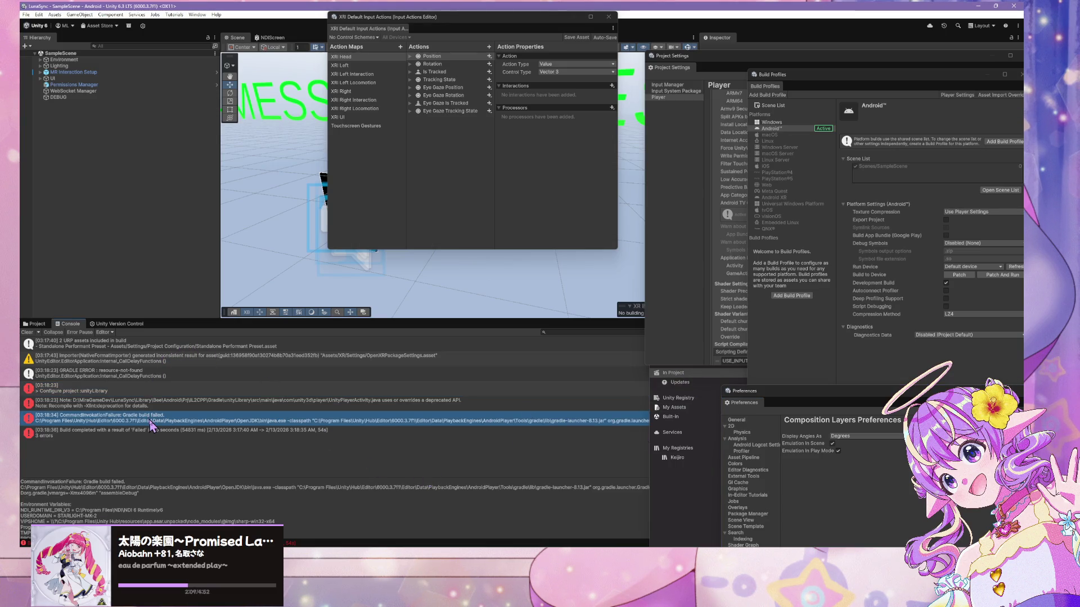
left_click_drag(915, 84, 662, 79)
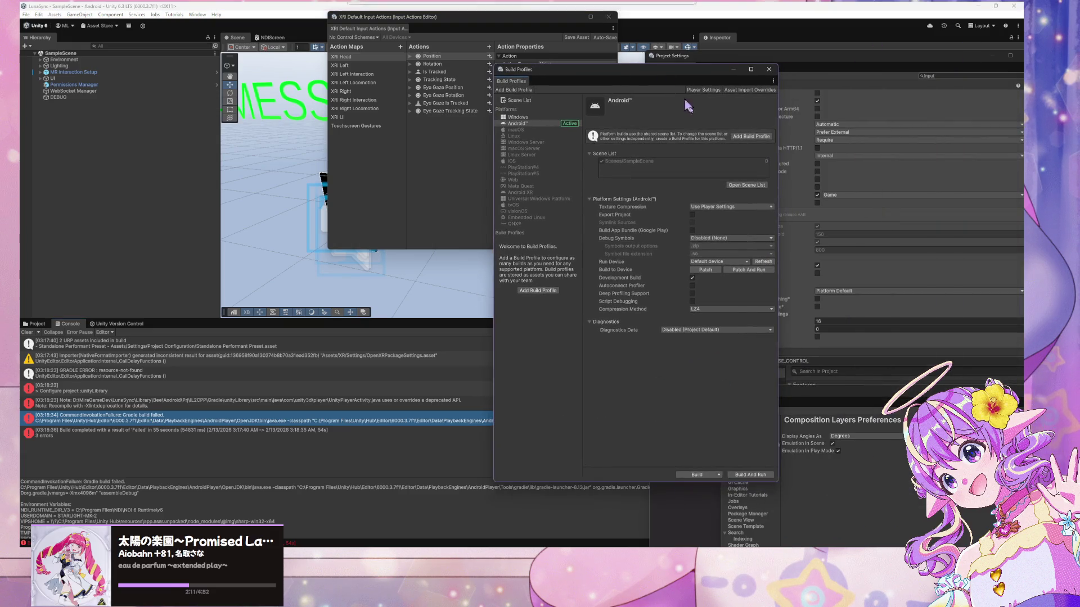
Build And Run again, saving as LunaSync.apk and confirming the replacement
left_click(749, 476)
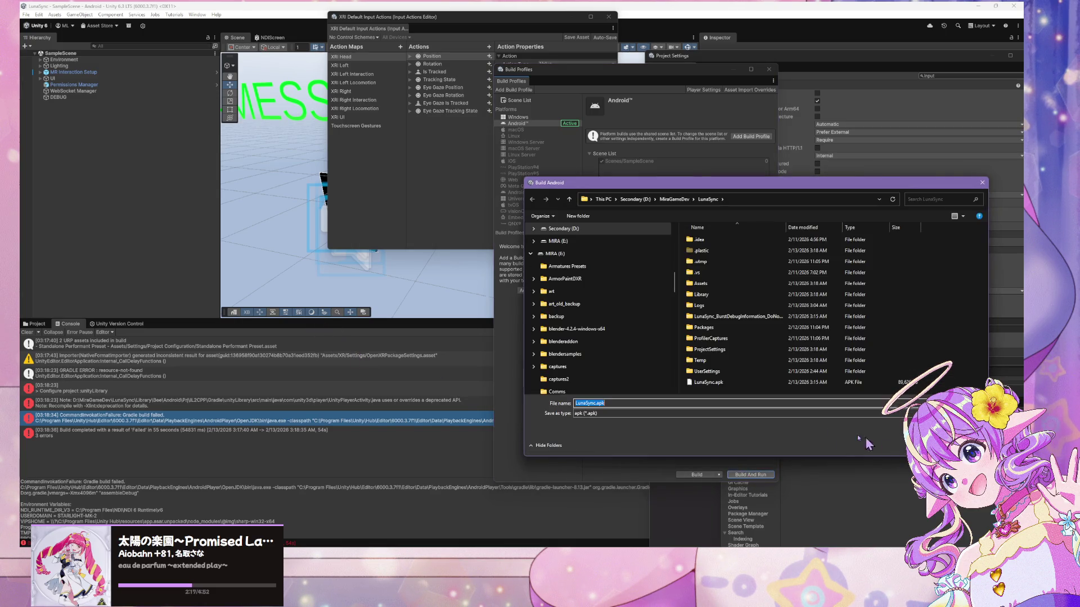
key("Return")
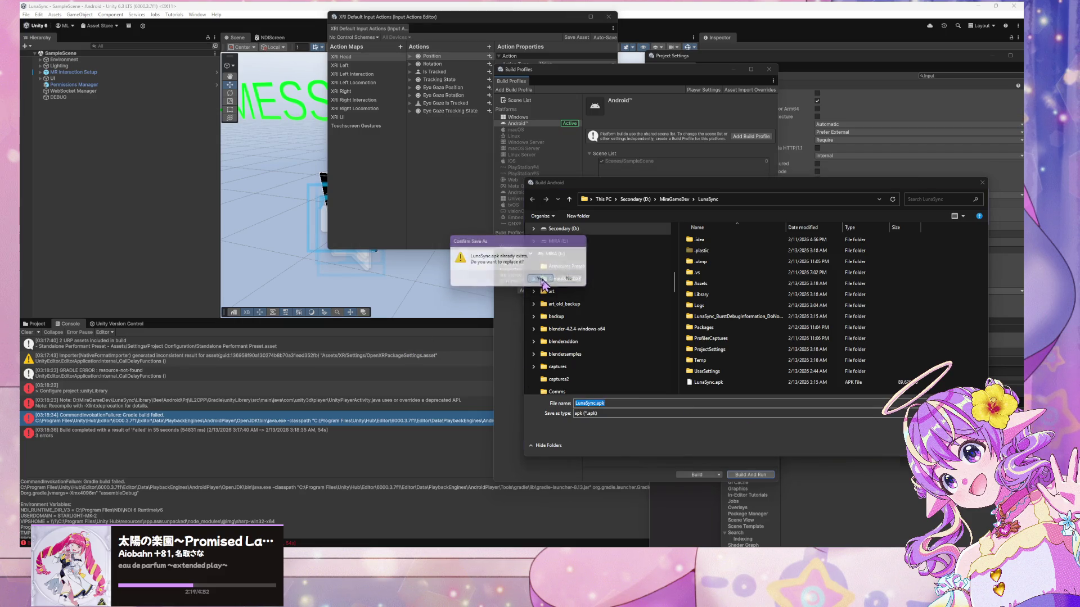
left_click(549, 279)
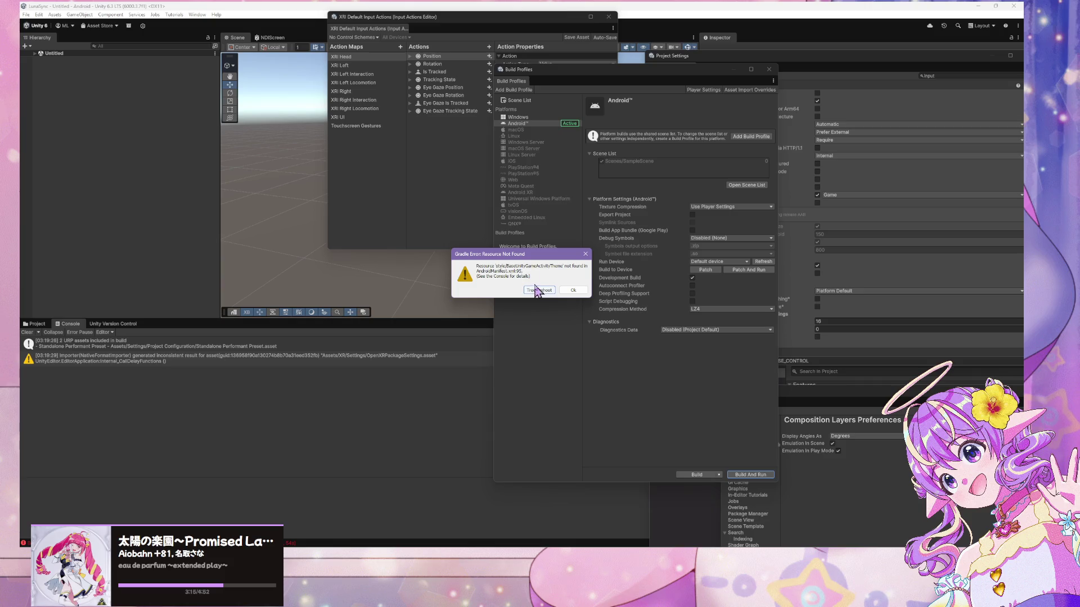
Select the Gradle error's first line, including AndroidManifest.xml, and bring the small browser window forward
left_click_drag(533, 272, 476, 266)
left_click(501, 271)
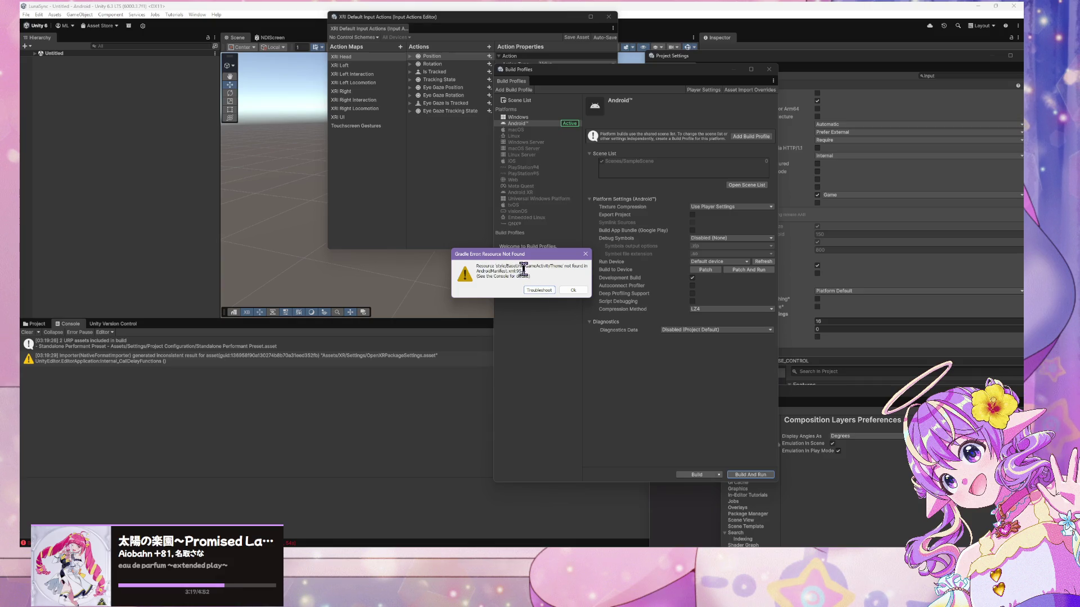
left_click_drag(587, 266, 476, 266)
left_click_drag(517, 272, 475, 265)
mouse_move(626, 595)
mouse_move(488, 595)
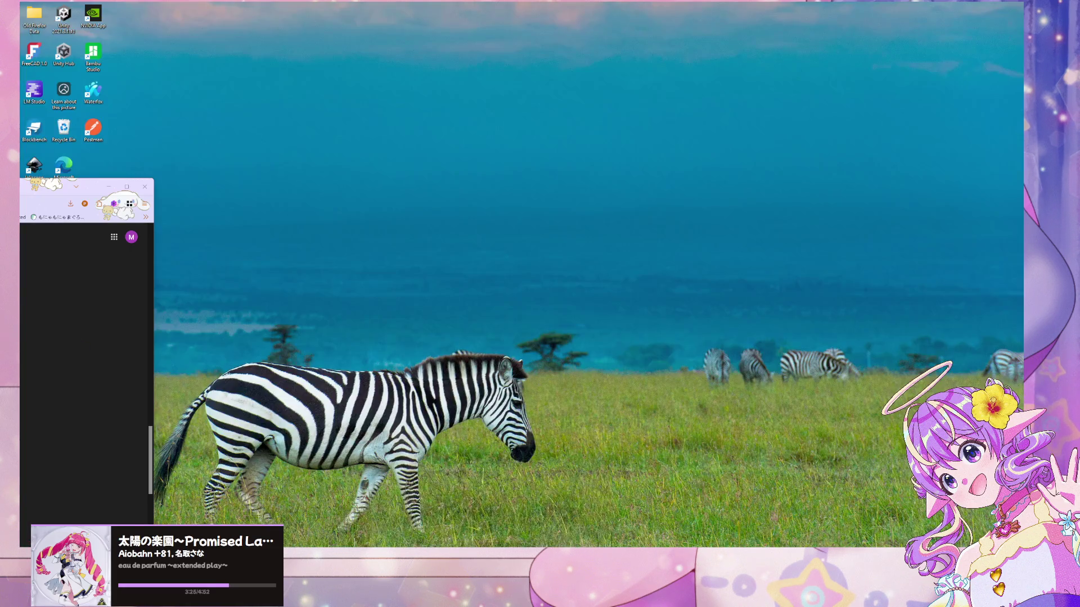
left_click(551, 520)
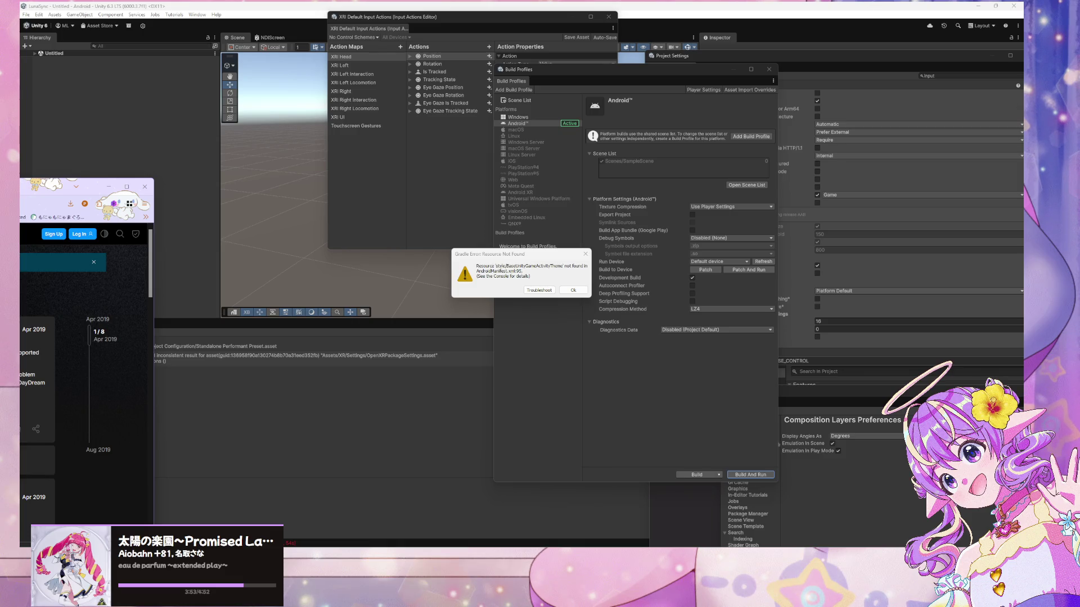
Select GameActivityTheme in the error message, then close the Gradle Error dialog
scroll(86, 365, "down", 2)
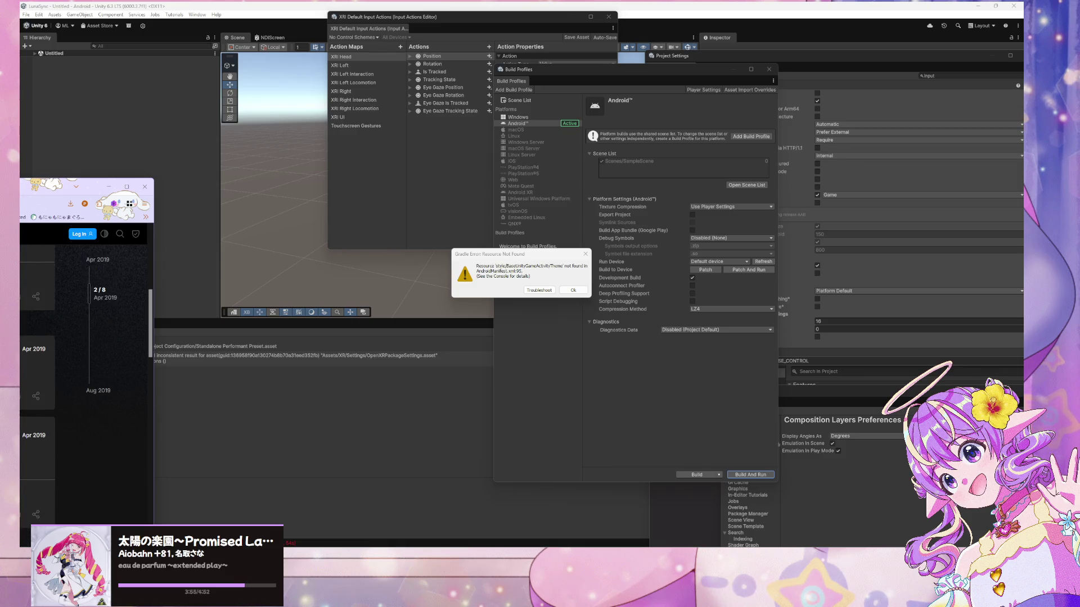
scroll(86, 366, "down", 3)
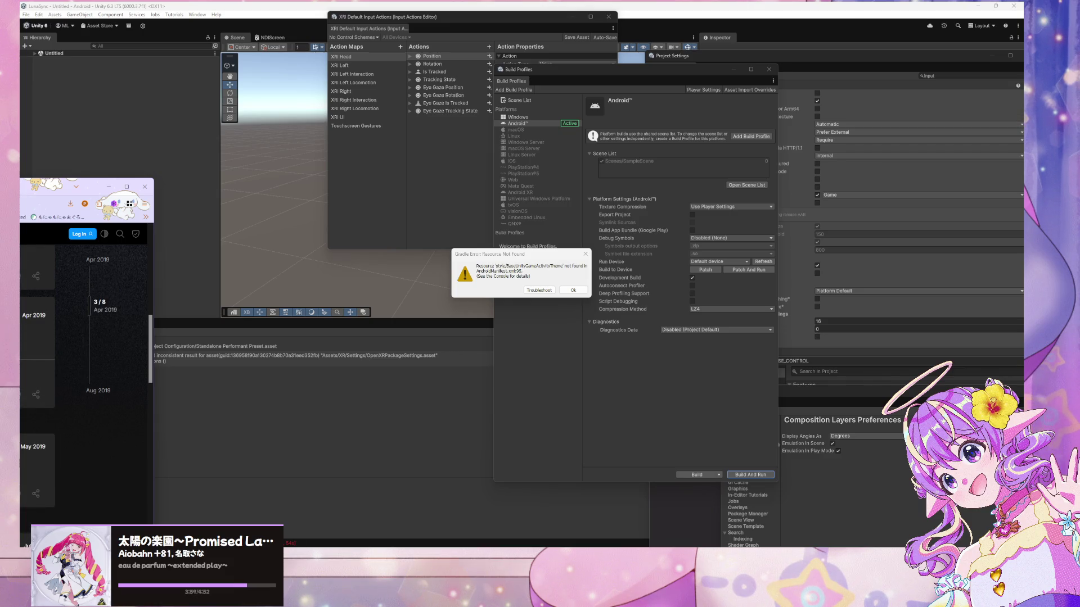
scroll(86, 365, "down", 3)
scroll(86, 366, "down", 2)
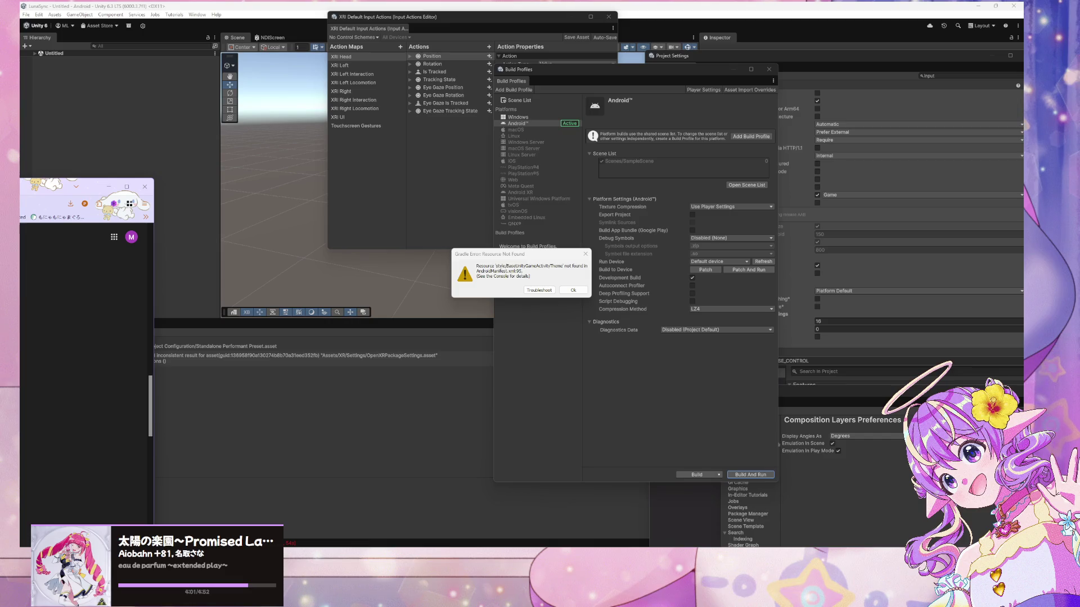
double_click(553, 266)
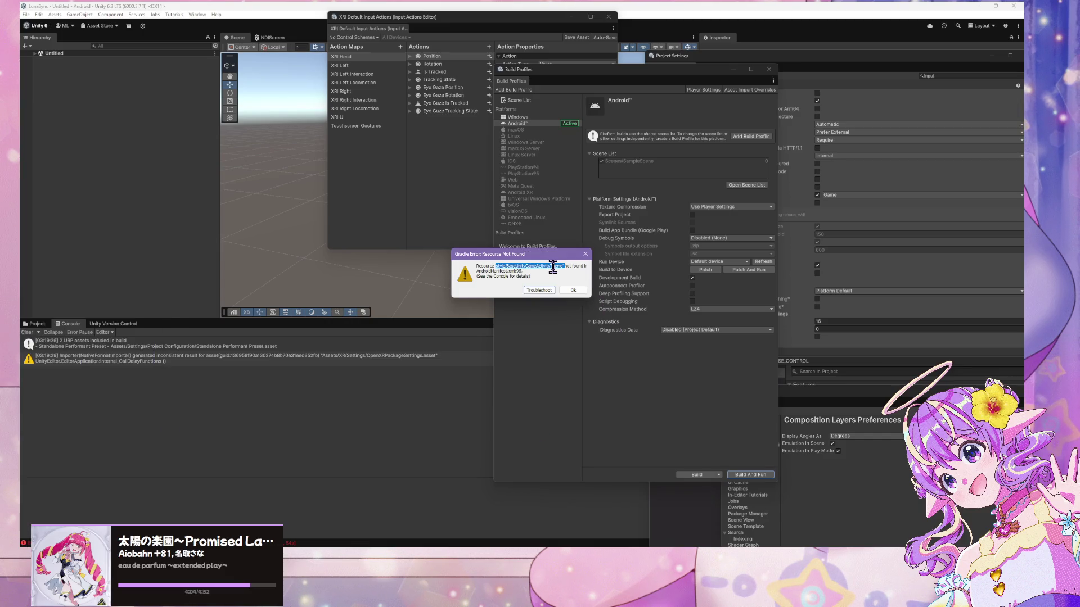
left_click(509, 267)
left_click_drag(563, 266, 526, 266)
key("ctrl+c")
left_click(616, 316)
left_click(573, 290)
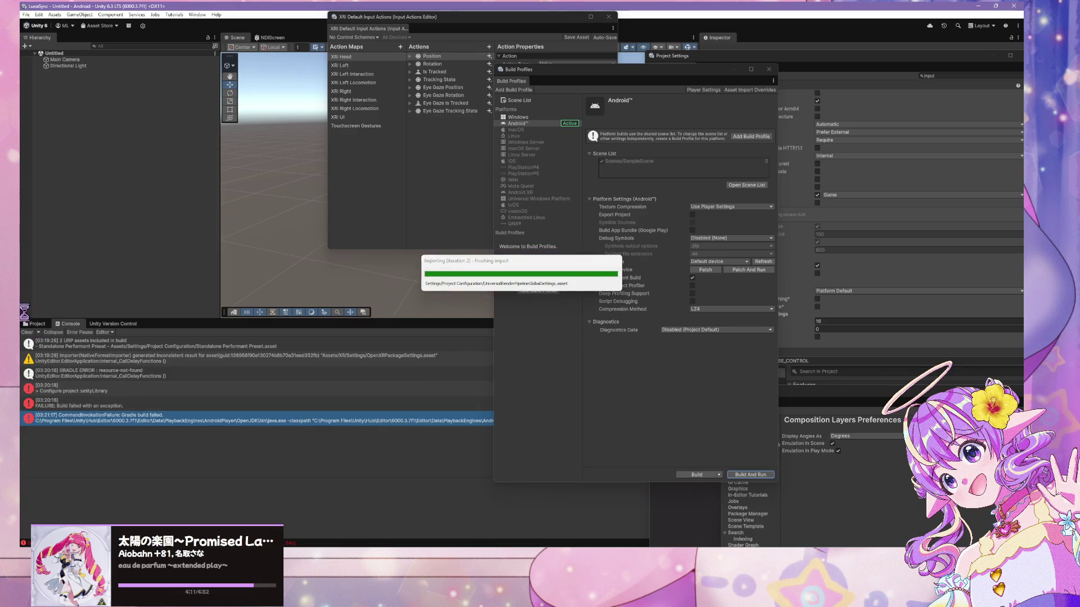
Search the Project window's assets for GameActivityTheme
left_click(42, 324)
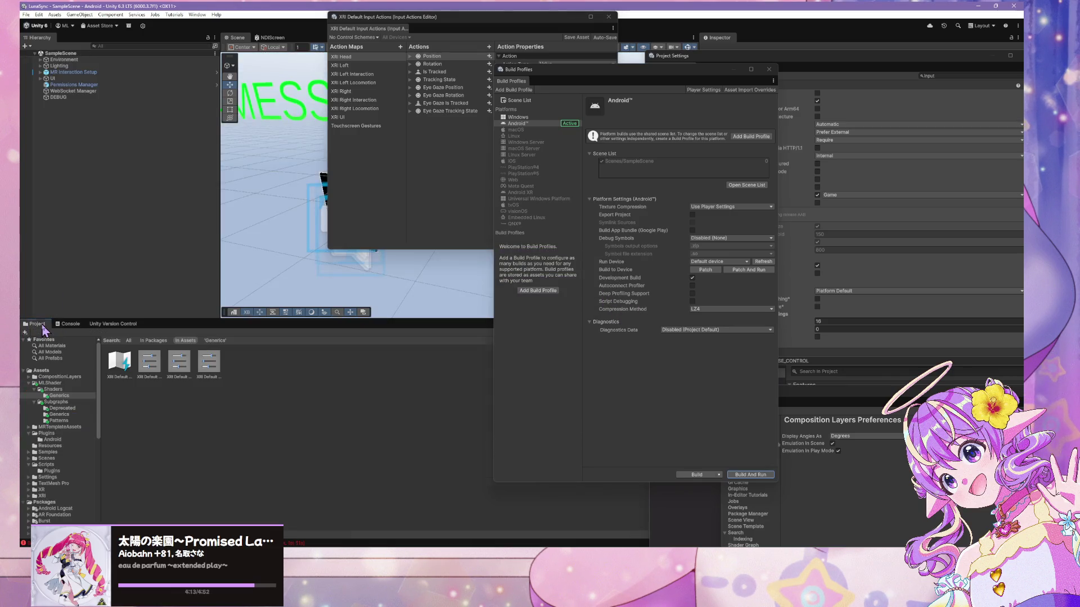
left_click_drag(667, 67, 990, 39)
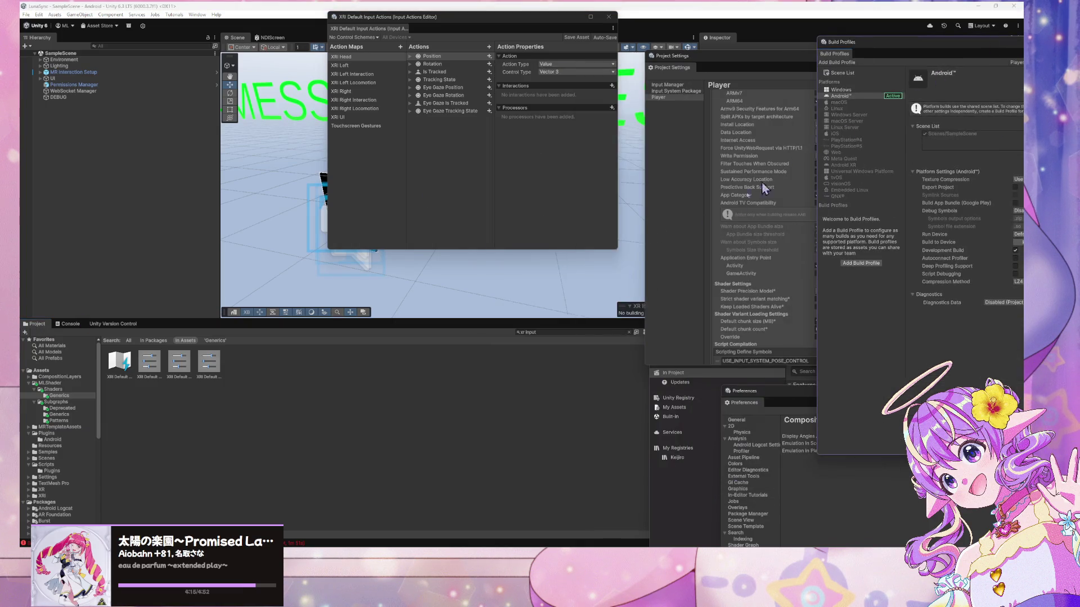
left_click(551, 332)
key("ctrl+v")
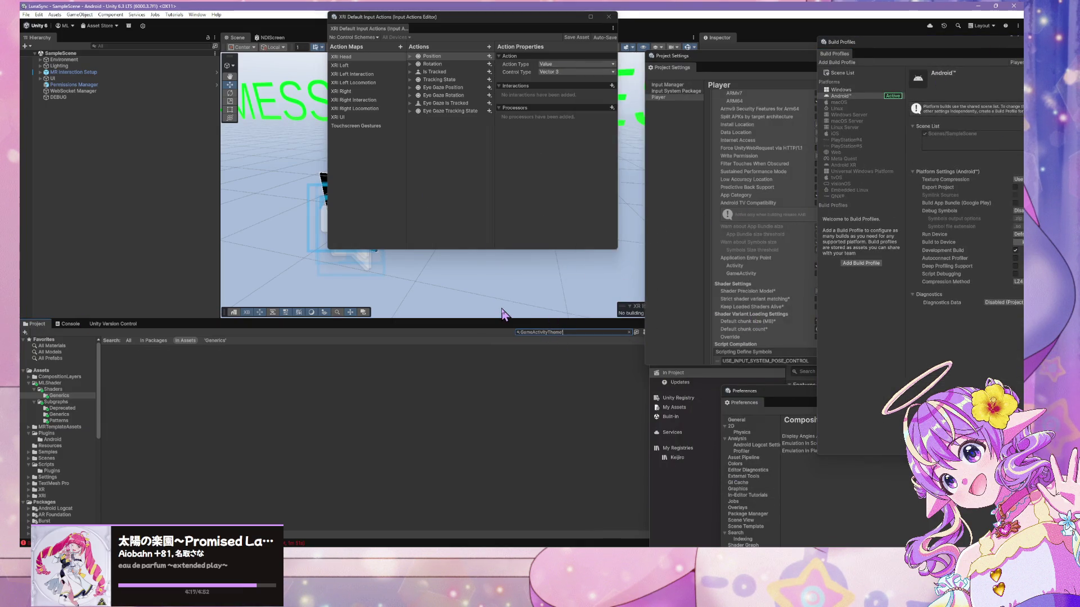
left_click_drag(530, 332, 520, 332)
key("BackSpace")
key("Home")
type("Game")
Reveal AndroidManifest from Assets/Plugins/Android in File Explorer and open it in Visual Studio Code
scroll(56, 444, "down", 2)
scroll(76, 457, "down", 2)
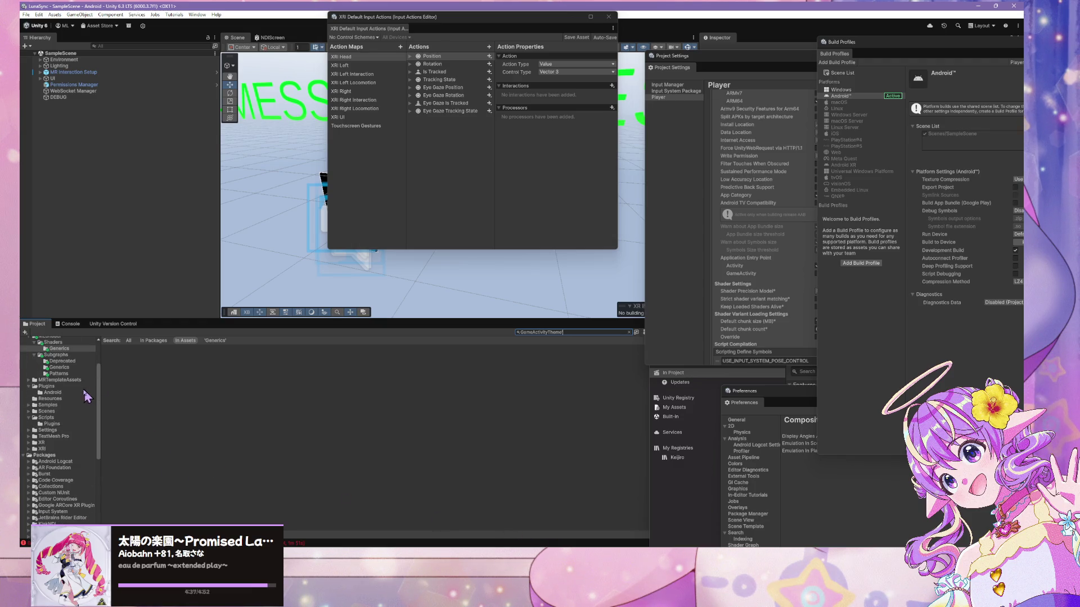
scroll(70, 398, "up", 2)
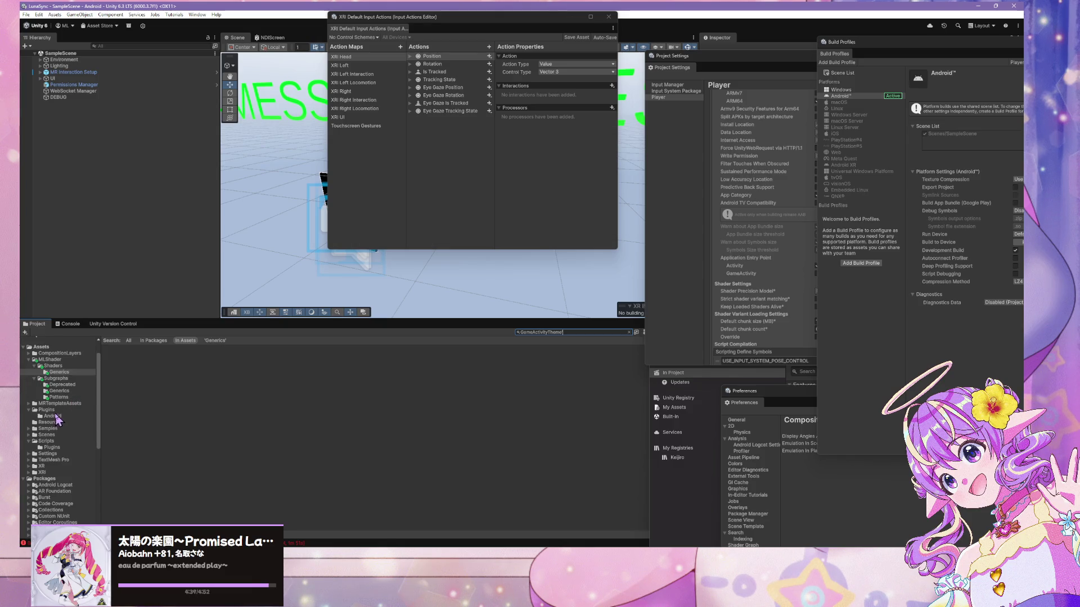
left_click(53, 416)
left_click(124, 367)
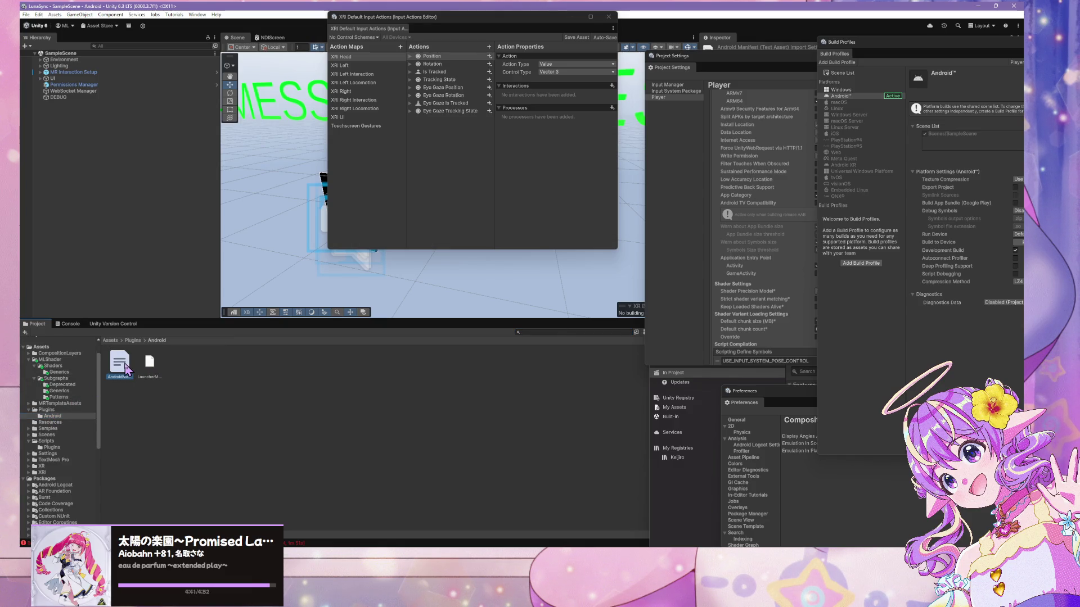
right_click(127, 370)
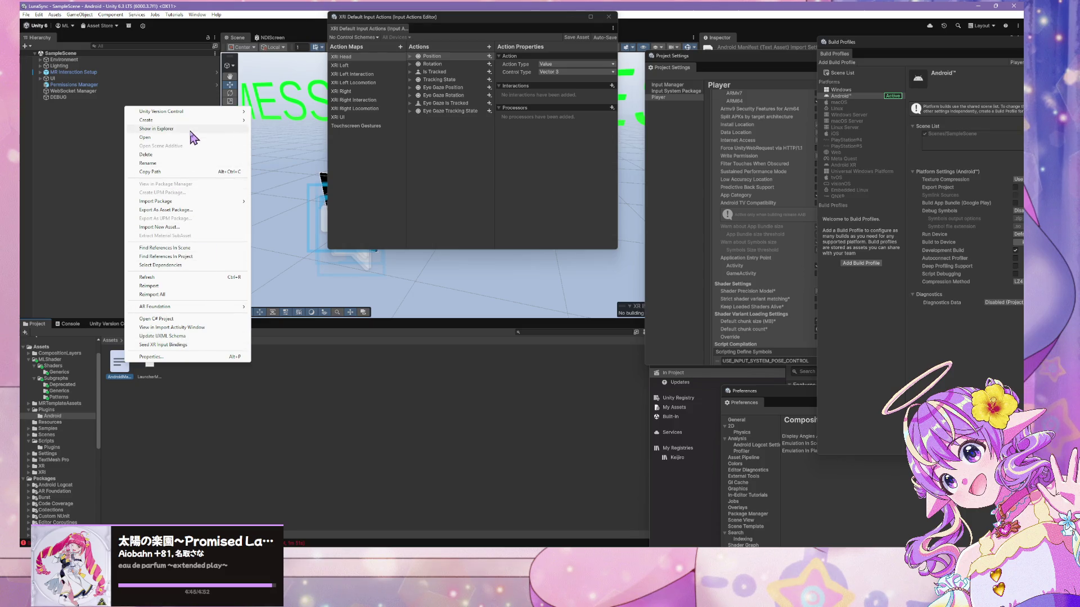
left_click(222, 130)
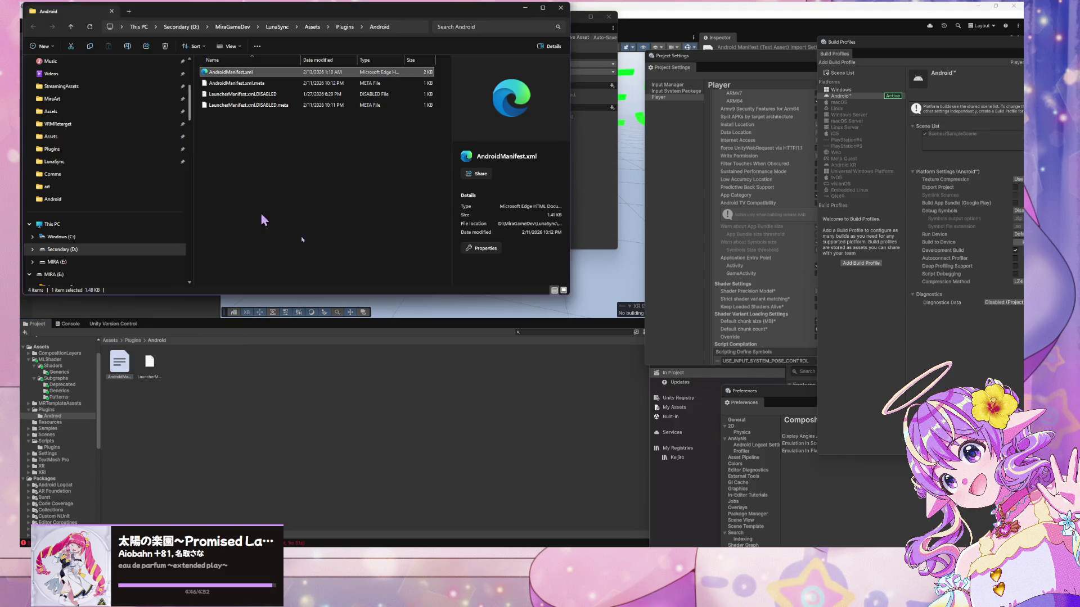
right_click(281, 76)
left_click(350, 233)
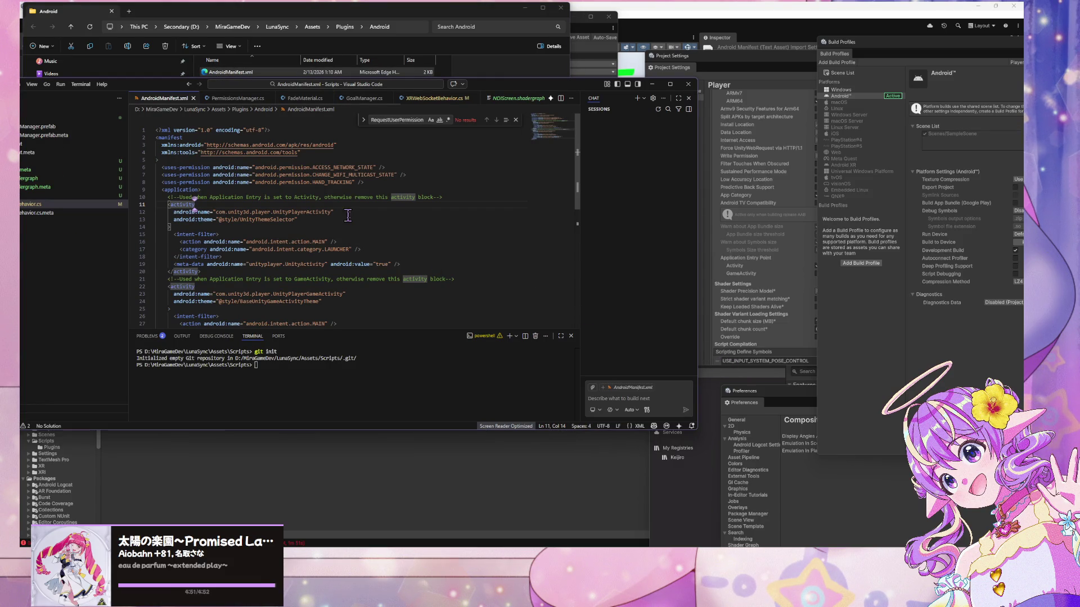
Search AndroidManifest.xml for GameActivityTheme, jumping to its match on line 24
left_click(349, 213)
key("ctrl+v")
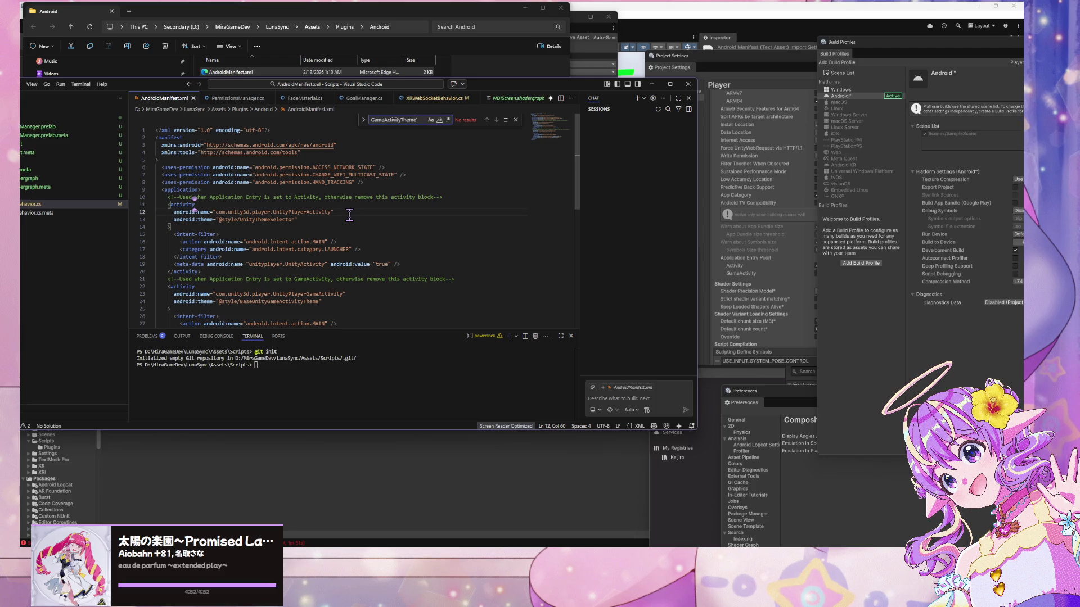
key("Return")
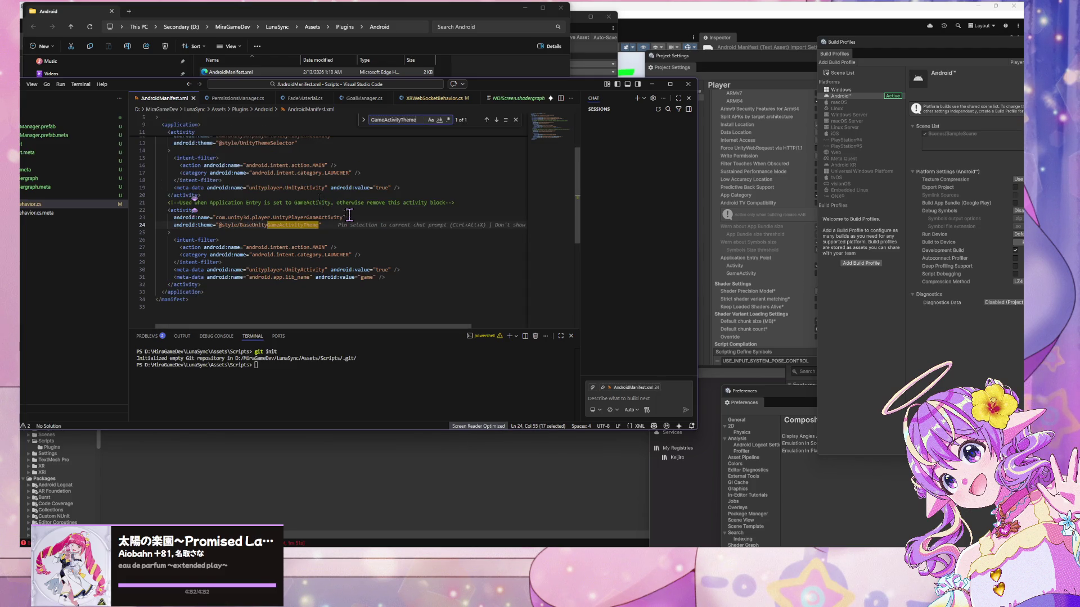
Comment out the GameActivity block on lines 22–32 with Ctrl+/
left_click(310, 180)
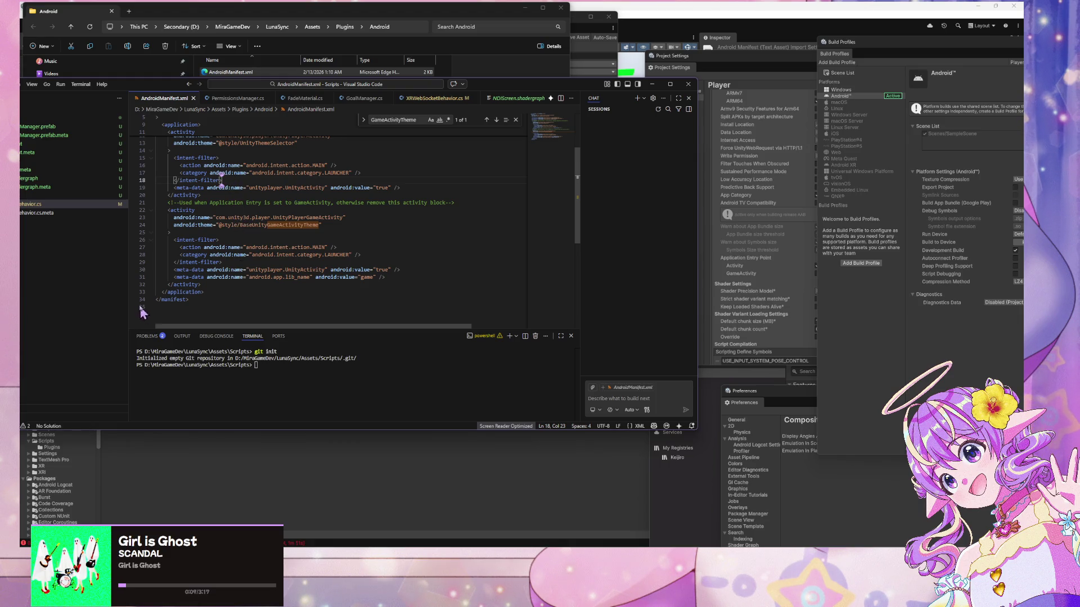
left_click_drag(211, 293, 203, 220)
left_click(245, 225)
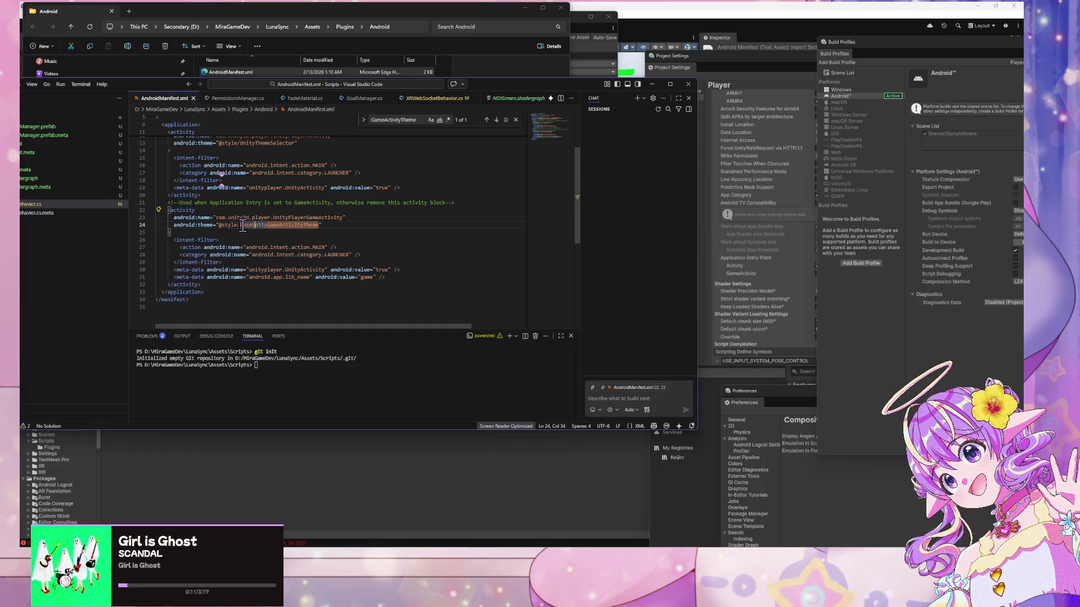
mouse_move(208, 285)
left_mouse_down()
mouse_move(168, 265)
mouse_move(125, 211)
left_mouse_up()
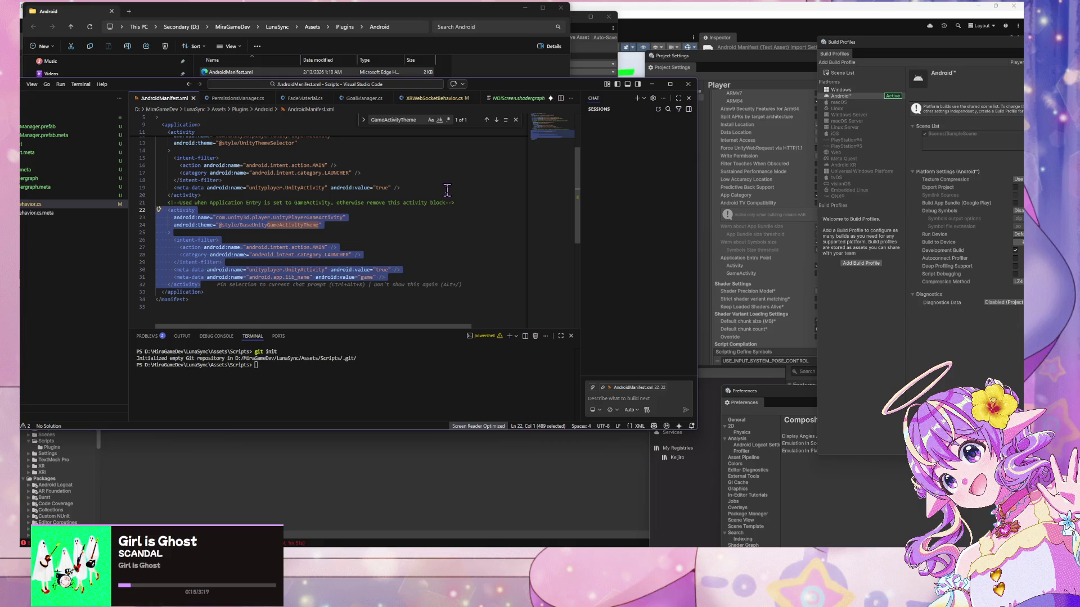
key("ctrl+slash")
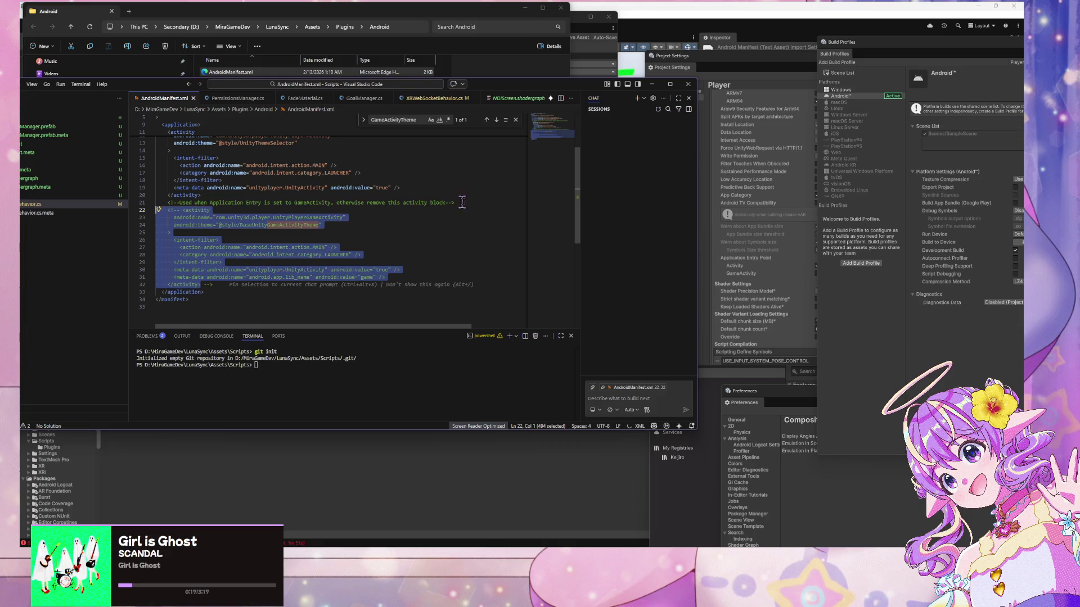
scroll(415, 178, "up", 2)
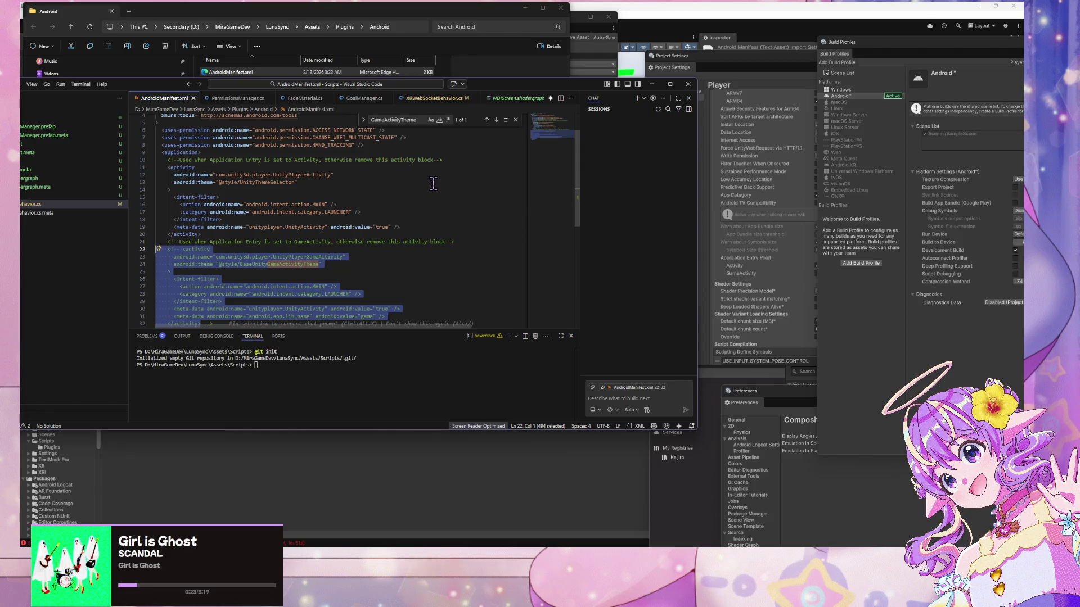
scroll(426, 182, "down", 5)
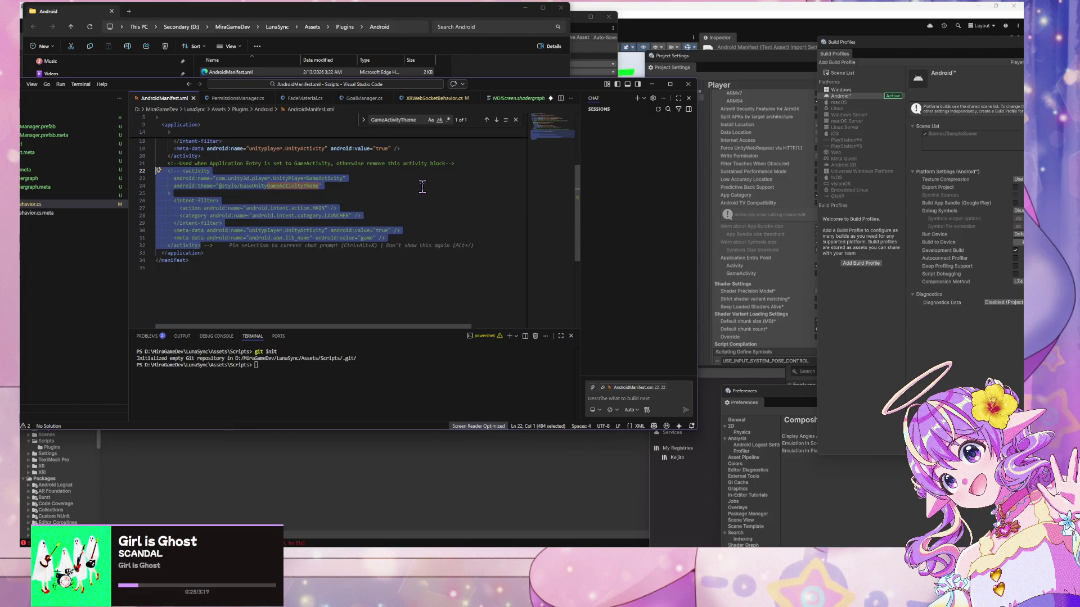
left_click(374, 192)
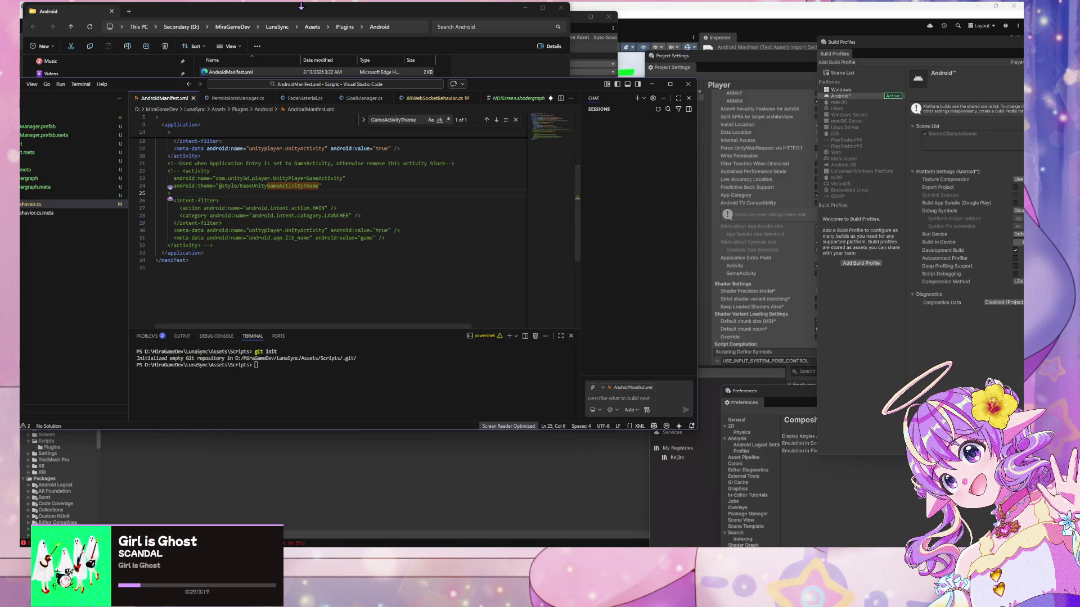
Back in Unity's Build Profiles, start a Patch And Run Android build
left_click(923, 350)
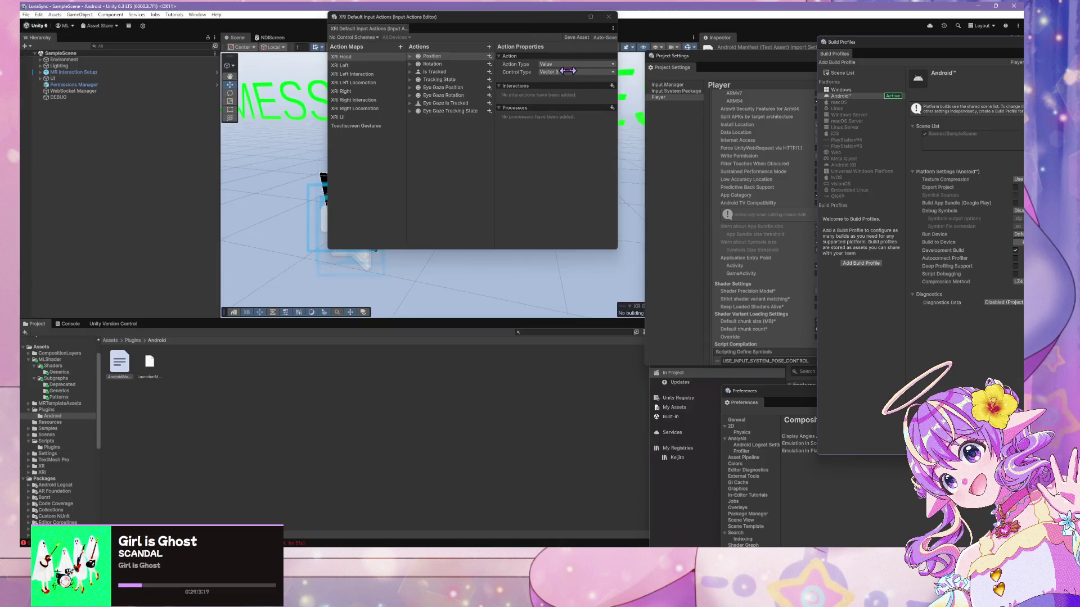
left_click_drag(885, 48, 598, 56)
left_click(787, 251)
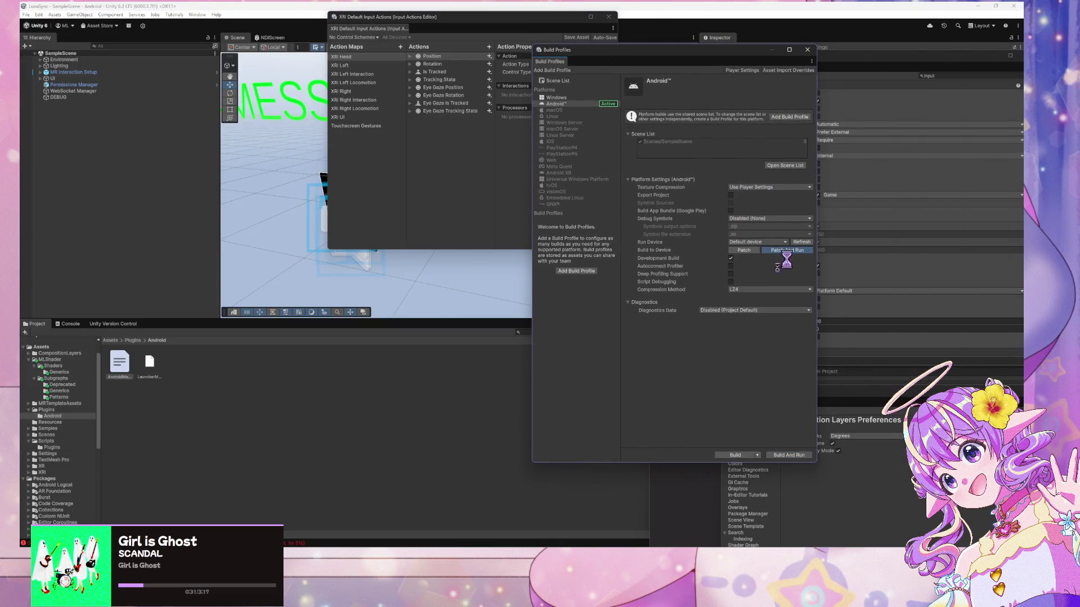